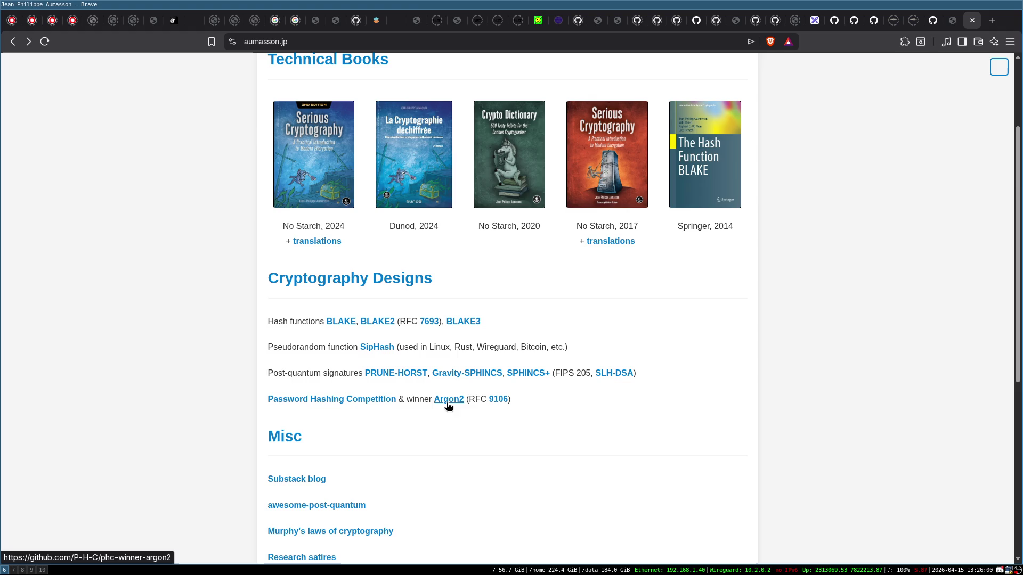
- Close the aumasson.jp tab so the down2core.com page is active
scroll(612, 426, "down", 3)
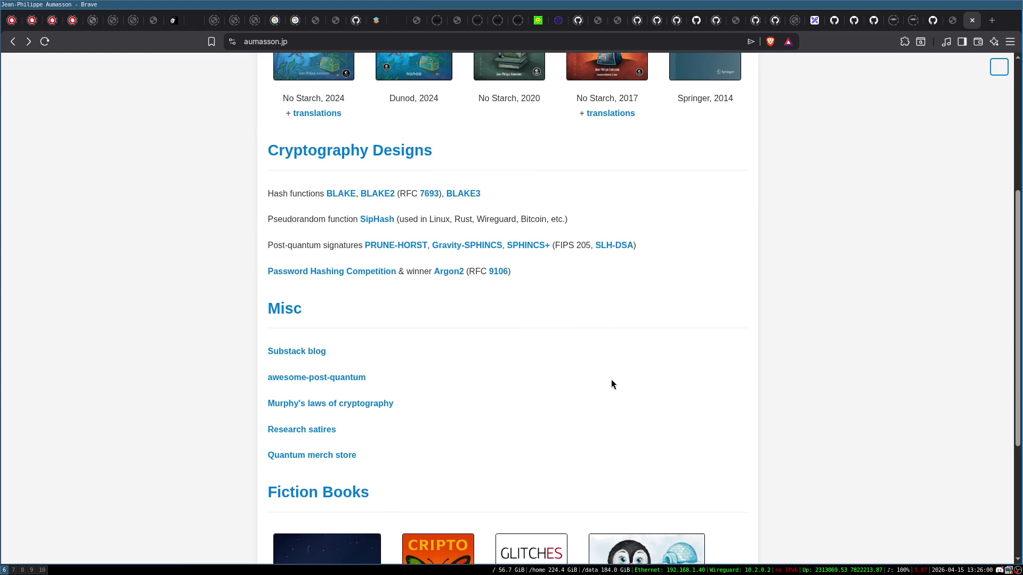
scroll(589, 337, "down", 2)
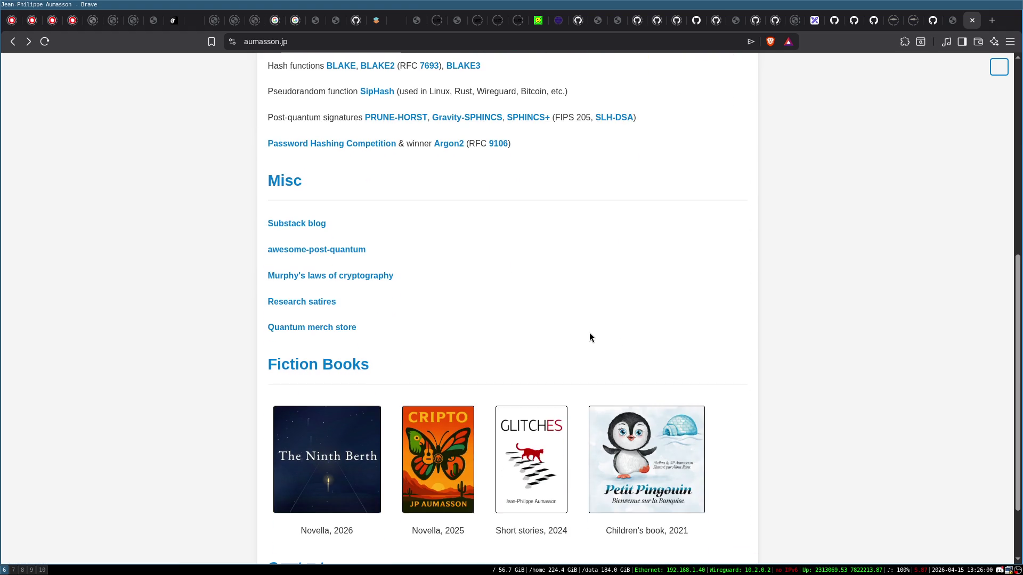
scroll(589, 333, "up", 1)
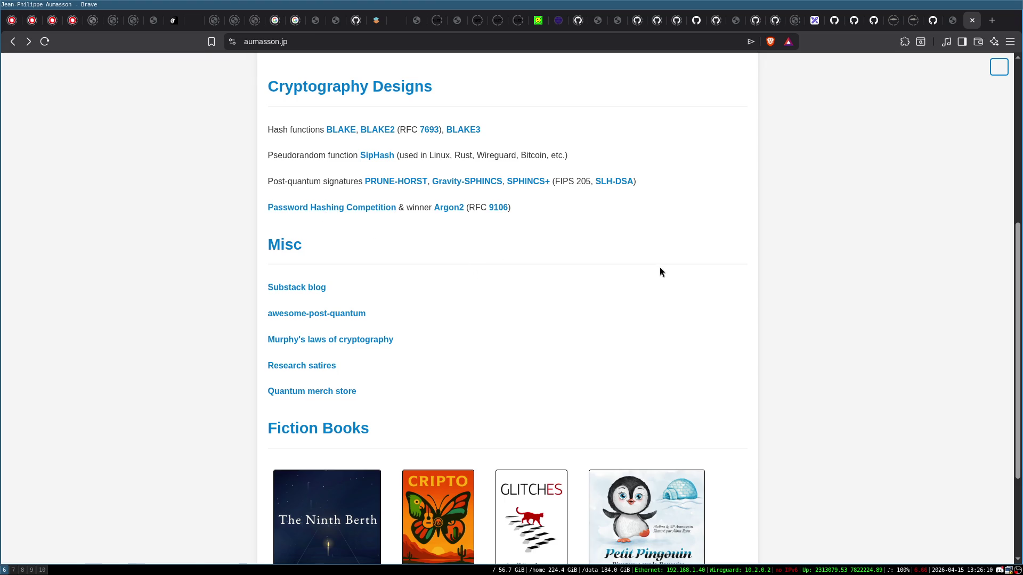
key("ctrl+w")
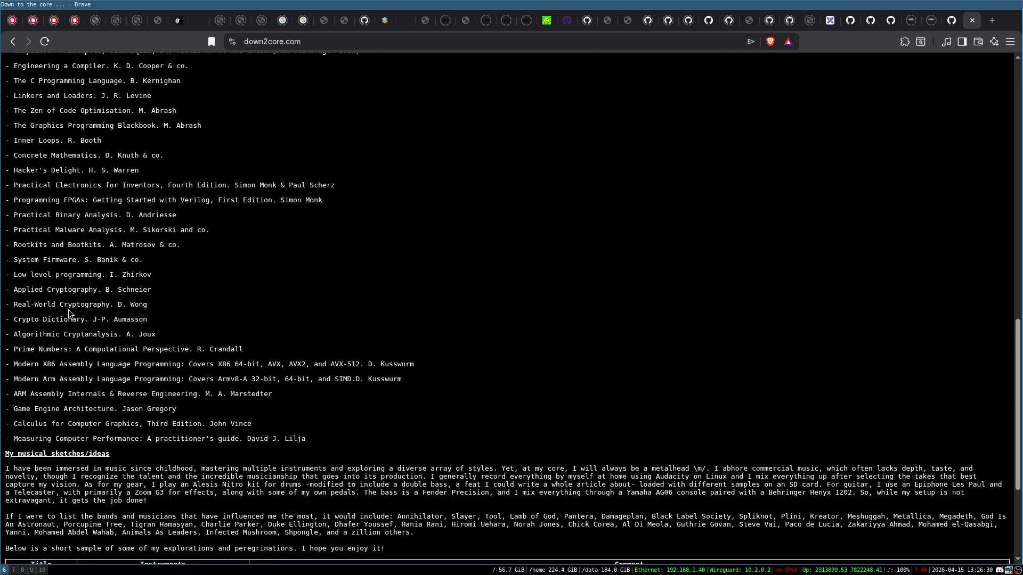
- Browse the down2core.com book list past the Applied Cryptography entry
triple_click(64, 289)
left_click(253, 290)
scroll(171, 292, "down", 3)
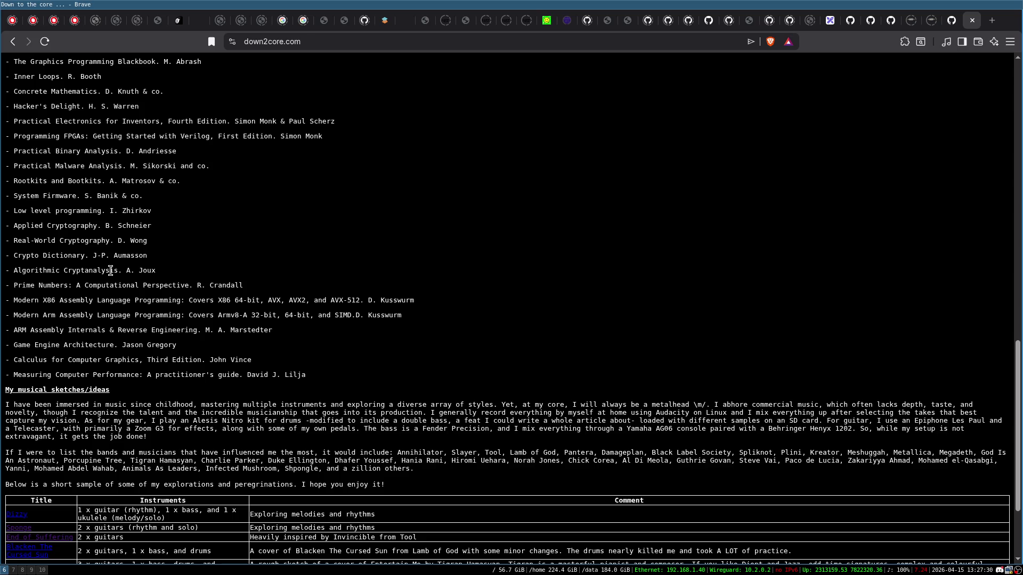
scroll(108, 270, "down", 3)
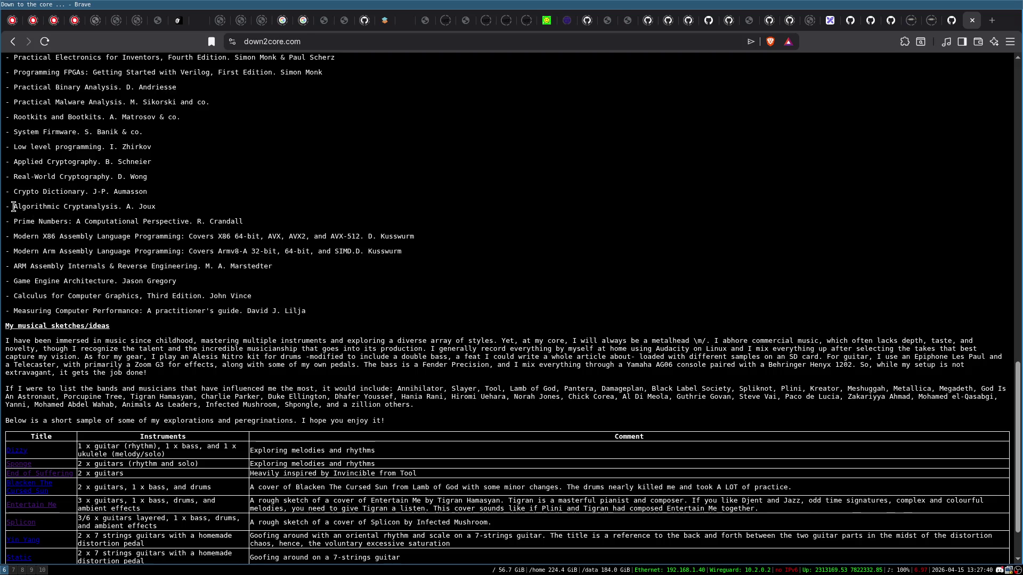
left_click_drag(19, 207, 155, 215)
left_click(147, 206)
triple_click(110, 222)
left_click(154, 222)
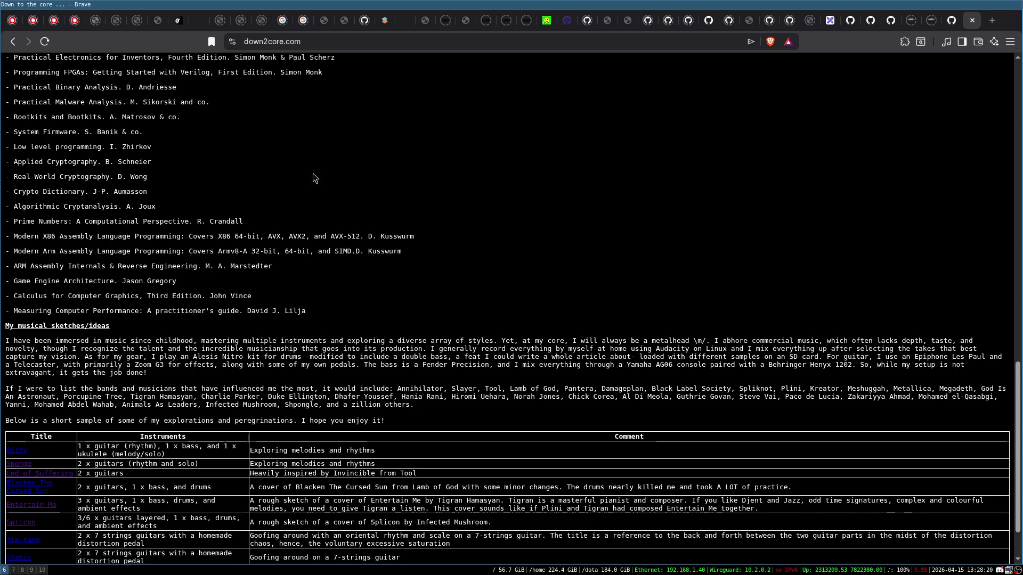
double_click(113, 222)
left_click(134, 222)
left_click_drag(14, 222, 71, 222)
left_click(77, 213)
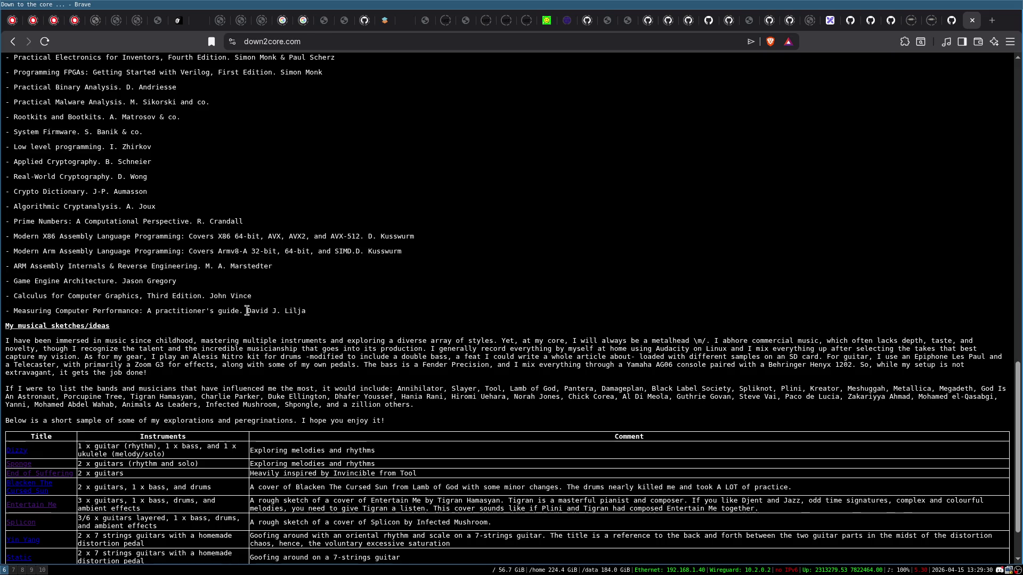
triple_click(46, 281)
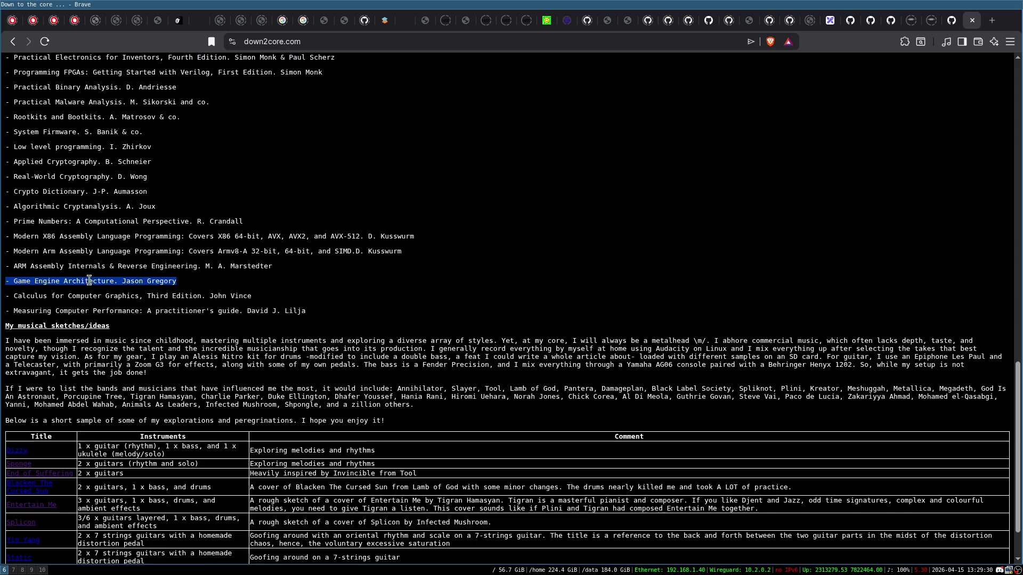
left_click(128, 280)
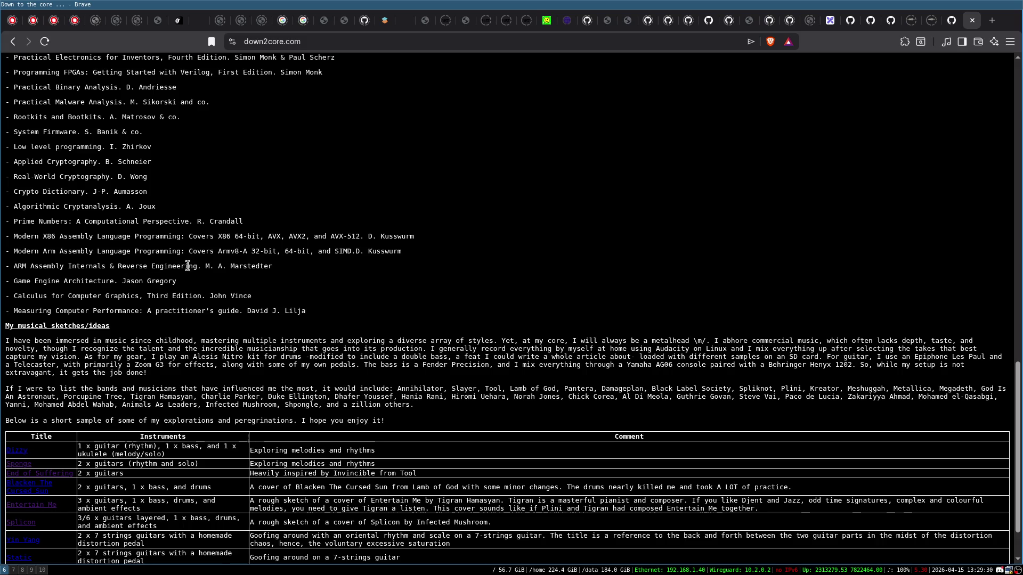
double_click(68, 296)
triple_click(69, 296)
left_click(134, 297)
triple_click(77, 295)
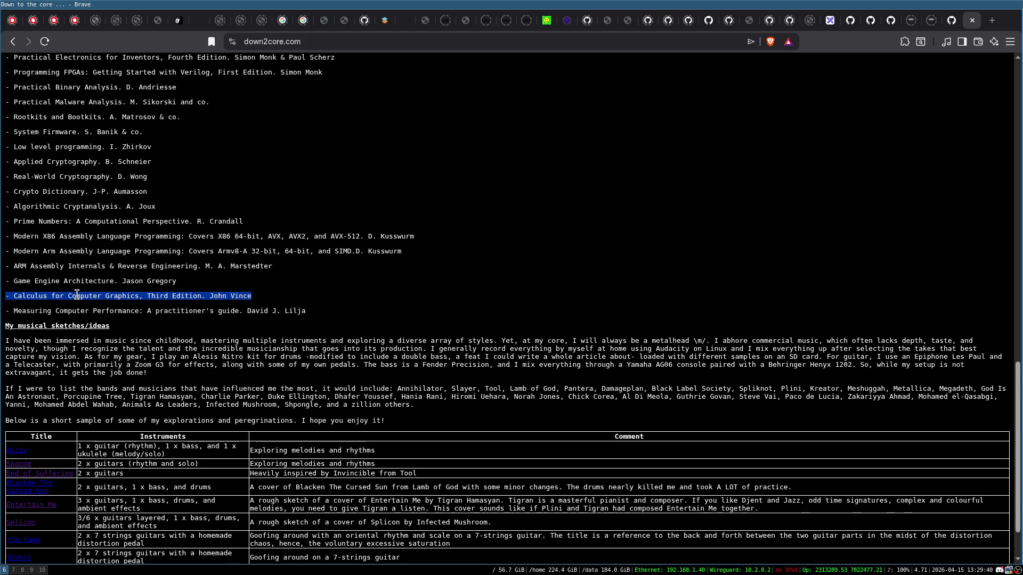
left_click(77, 295)
triple_click(75, 296)
left_click(86, 297)
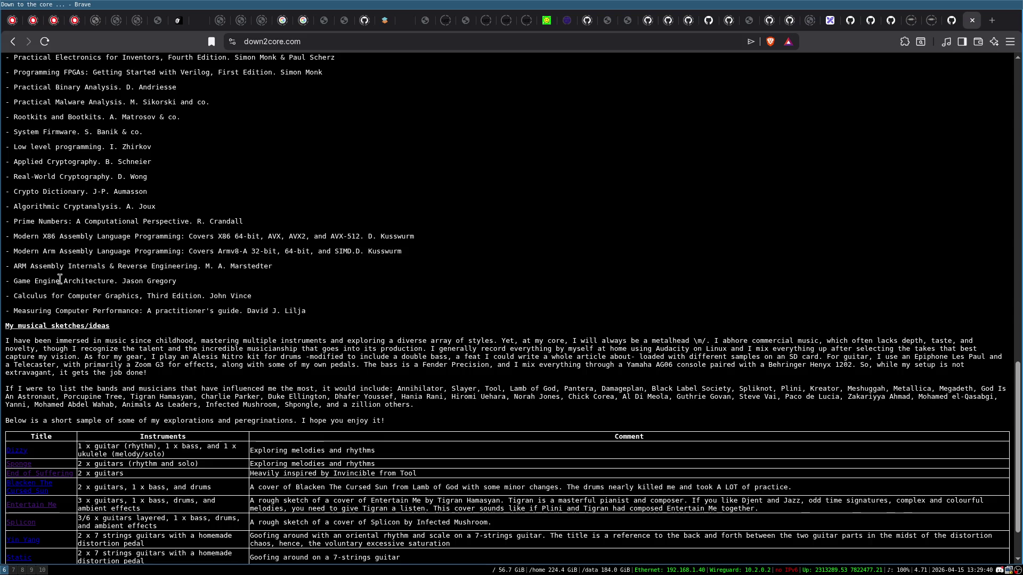
triple_click(59, 281)
left_click(73, 280)
triple_click(87, 281)
left_click(96, 281)
triple_click(94, 296)
left_click(115, 296)
double_click(27, 295)
left_click(27, 294)
left_click(90, 299)
triple_click(50, 280)
left_click(122, 277)
triple_click(85, 281)
left_click(49, 281)
left_click_drag(13, 280, 89, 276)
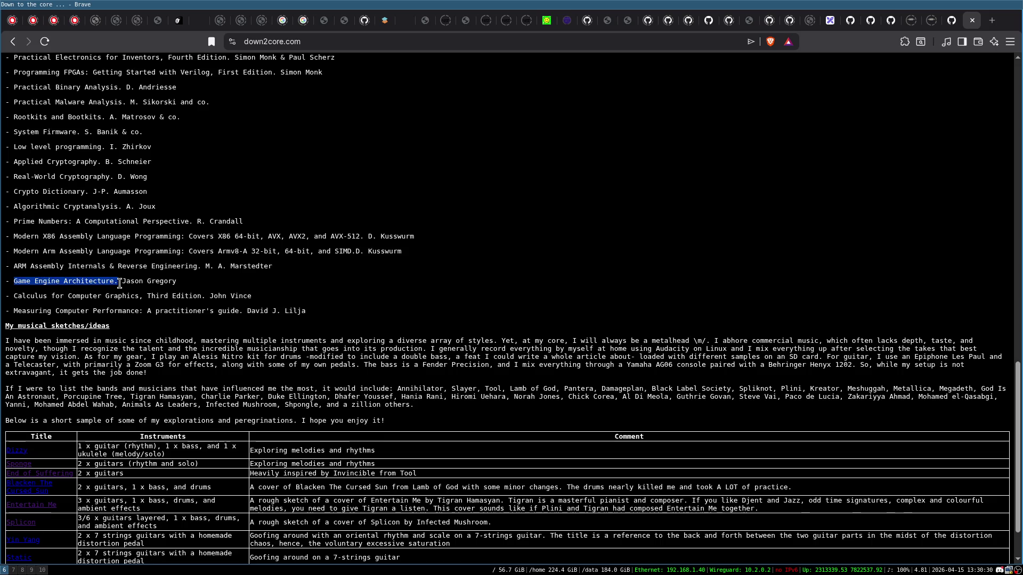
left_click(89, 278)
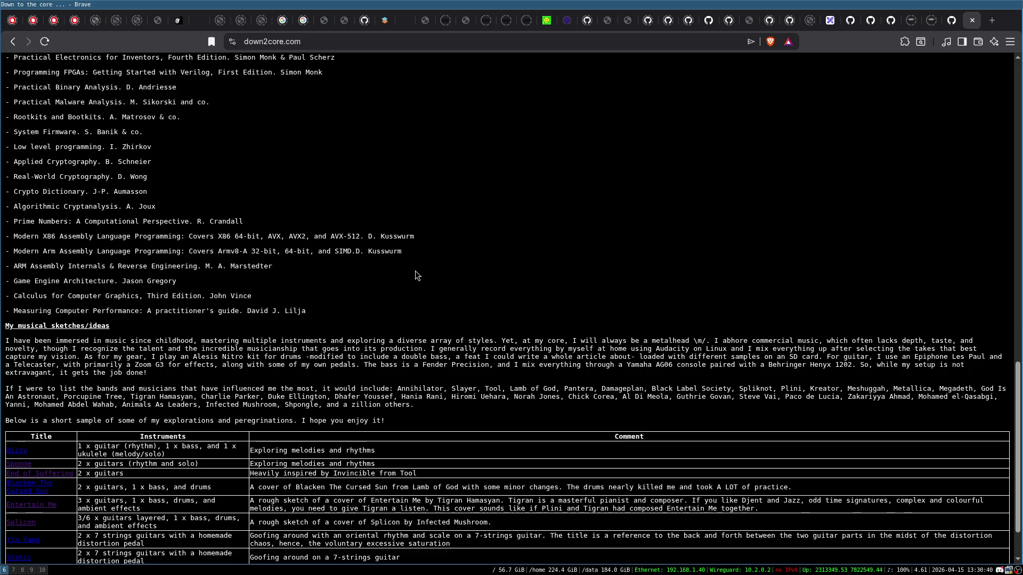
triple_click(82, 299)
left_click(114, 296)
scroll(200, 305, "down", 3)
- Look over the down2core.com lists around the Measuring Computer Performance entry
scroll(199, 306, "up", 3)
scroll(64, 289, "up", 3)
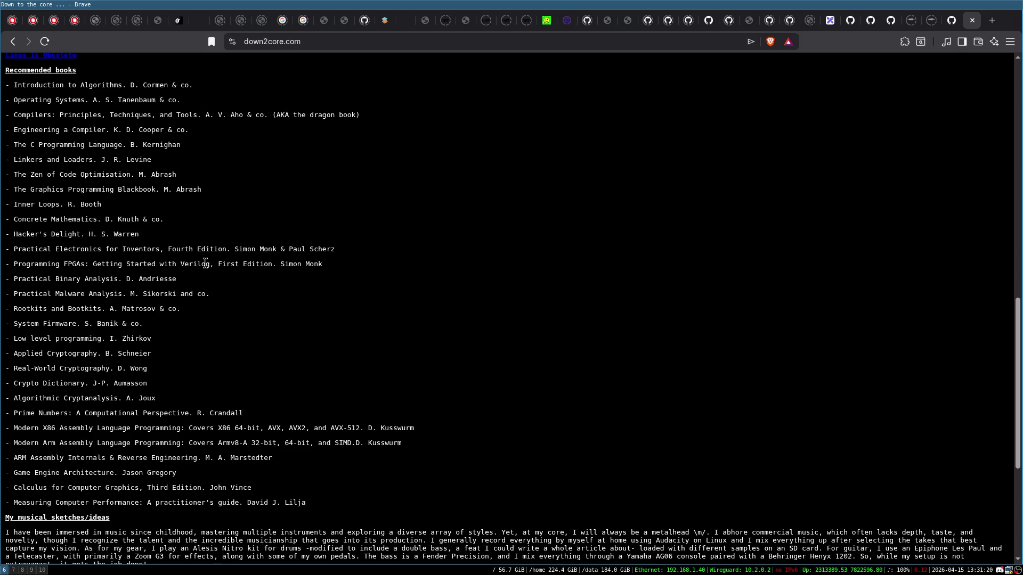
scroll(205, 263, "down", 2)
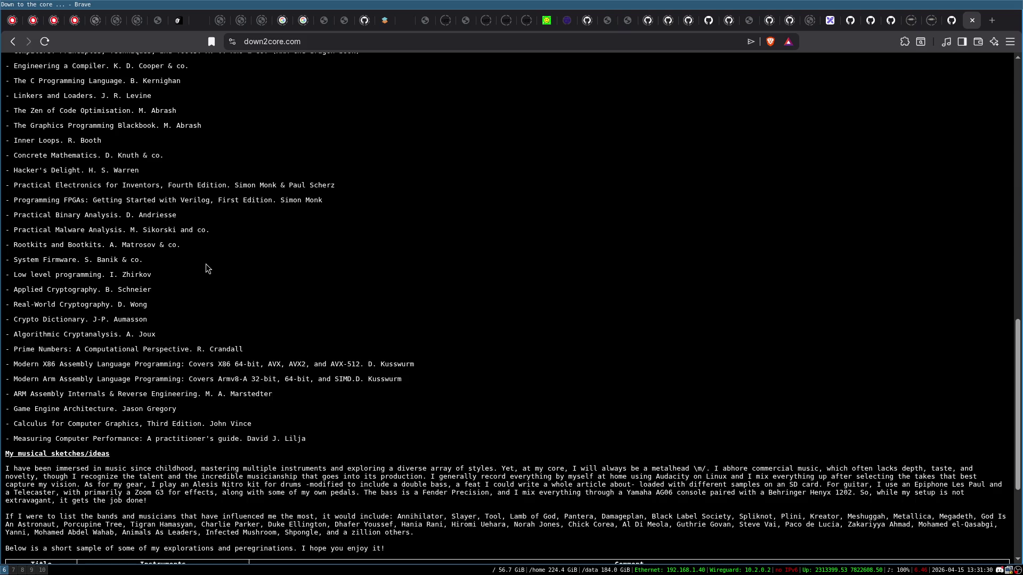
scroll(206, 265, "down", 5)
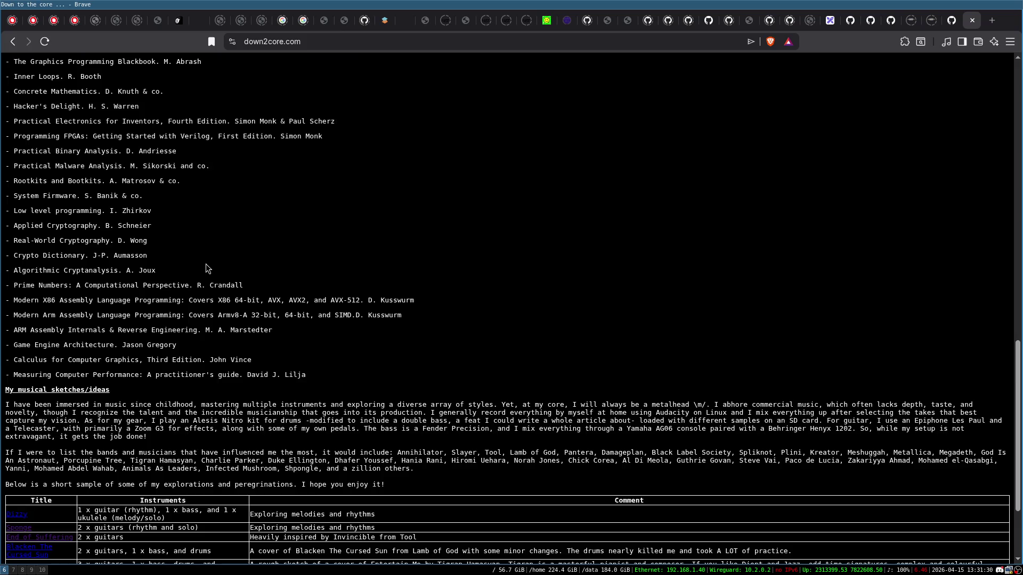
scroll(206, 264, "up", 2)
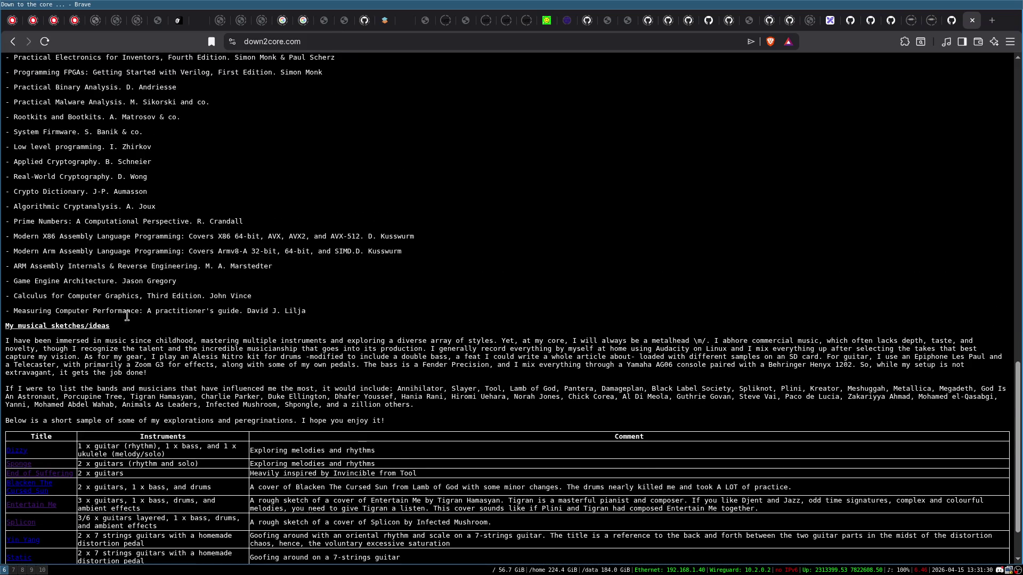
triple_click(208, 310)
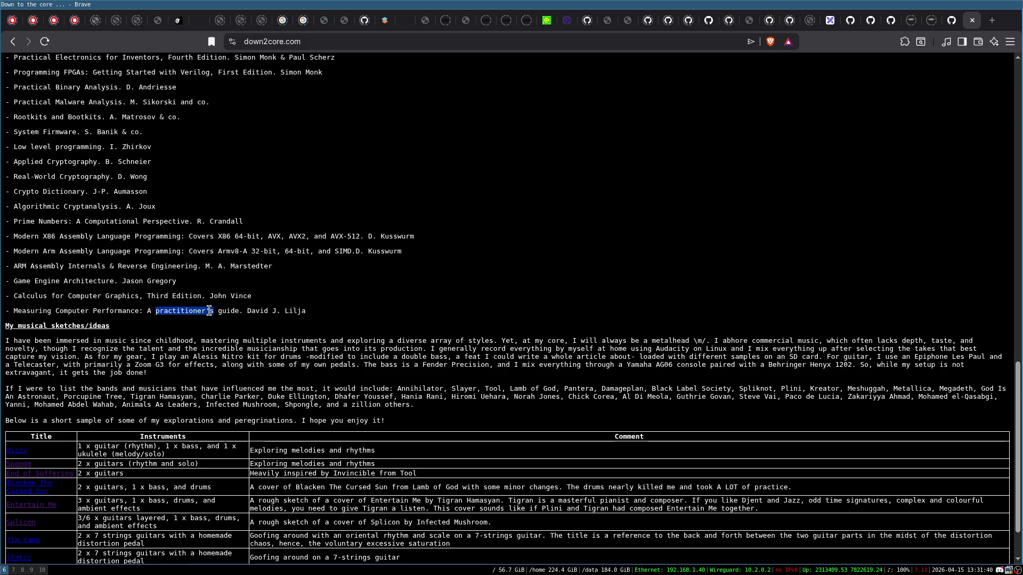
left_click(130, 311)
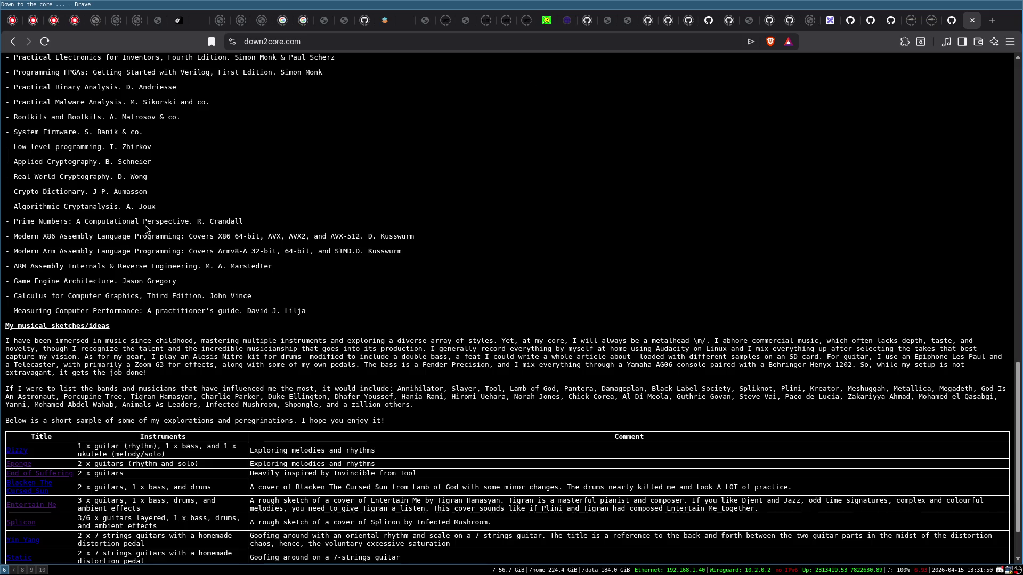
- Open the '0x00 - The Code Path: a seeker's guide' article from the Articles section
scroll(197, 242, "up", 3)
scroll(198, 244, "up", 3)
scroll(197, 239, "down", 1)
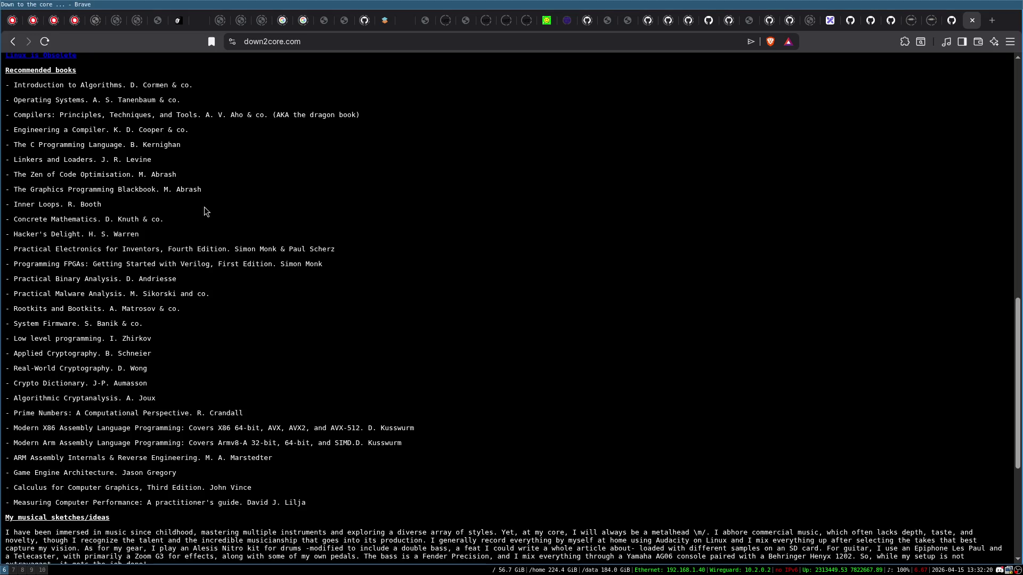
scroll(121, 200, "up", 4)
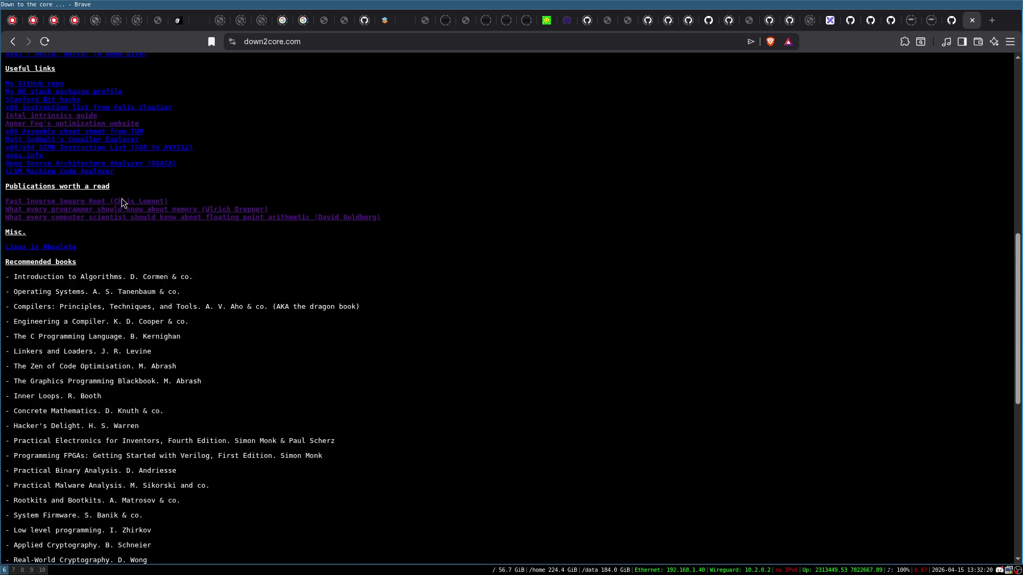
scroll(115, 123, "up", 1)
left_click(94, 107)
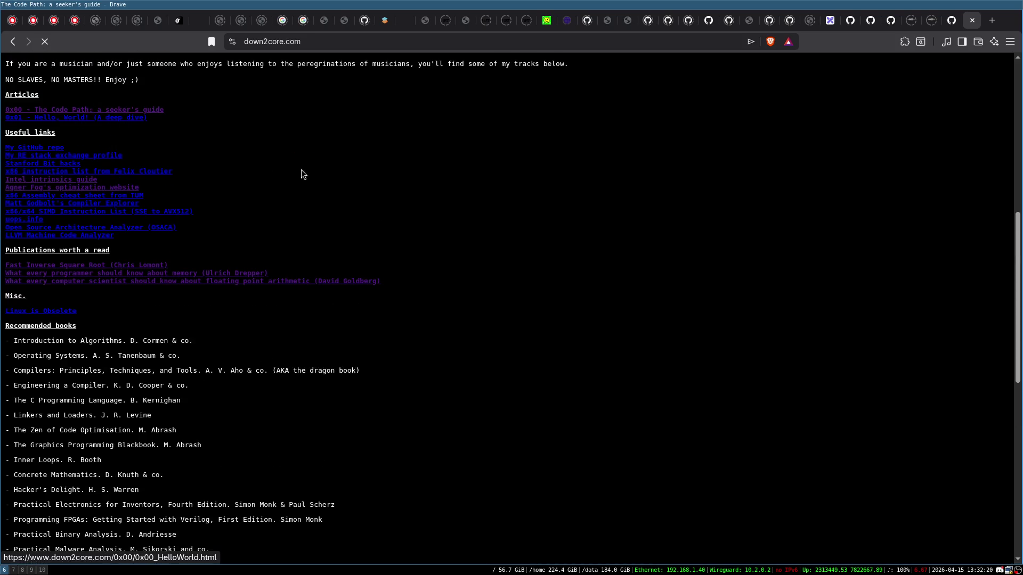
scroll(377, 206, "down", 5)
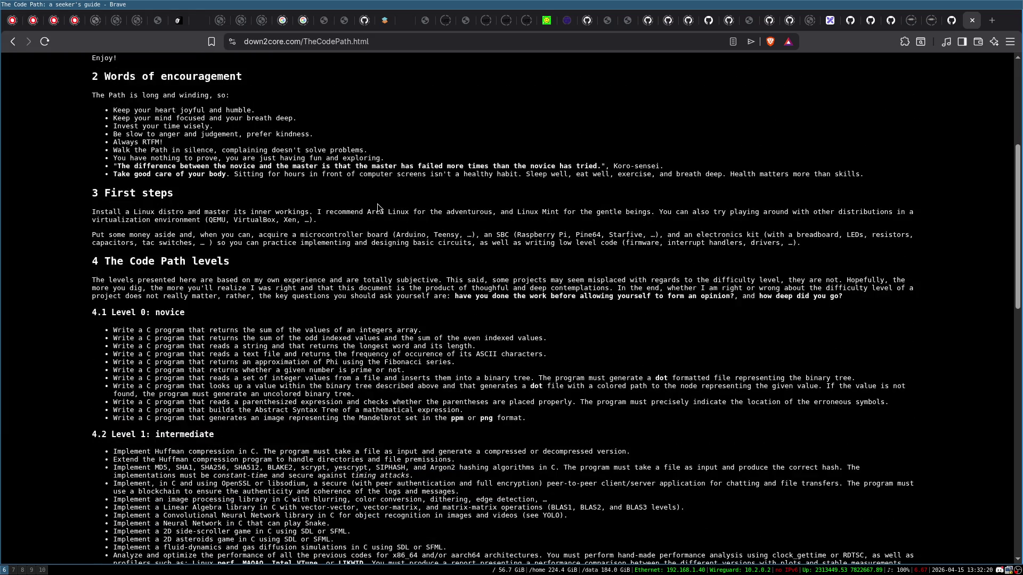
scroll(377, 207, "down", 1)
scroll(377, 205, "up", 1)
scroll(377, 207, "down", 5)
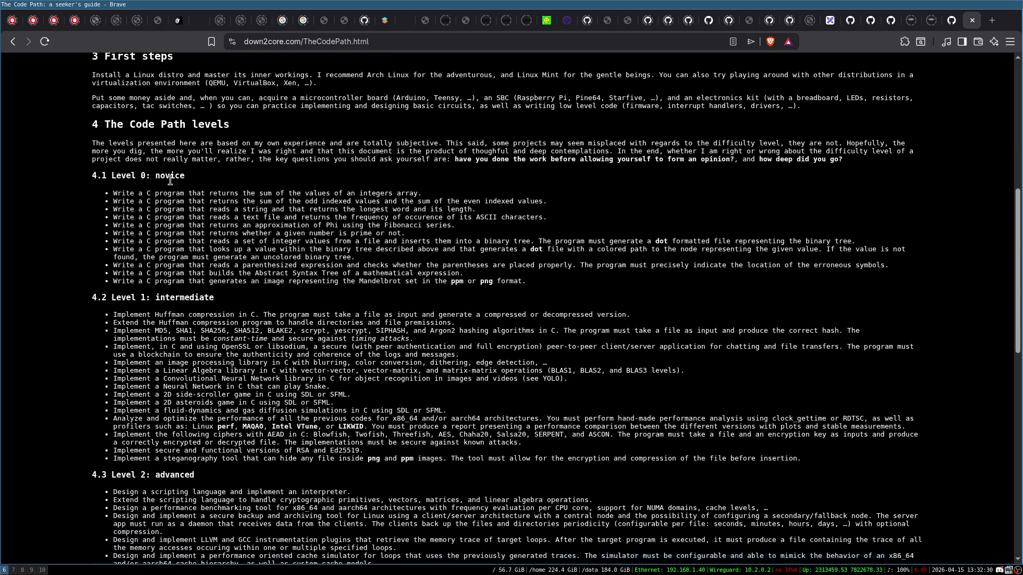
scroll(203, 297, "down", 2)
scroll(179, 130, "up", 2)
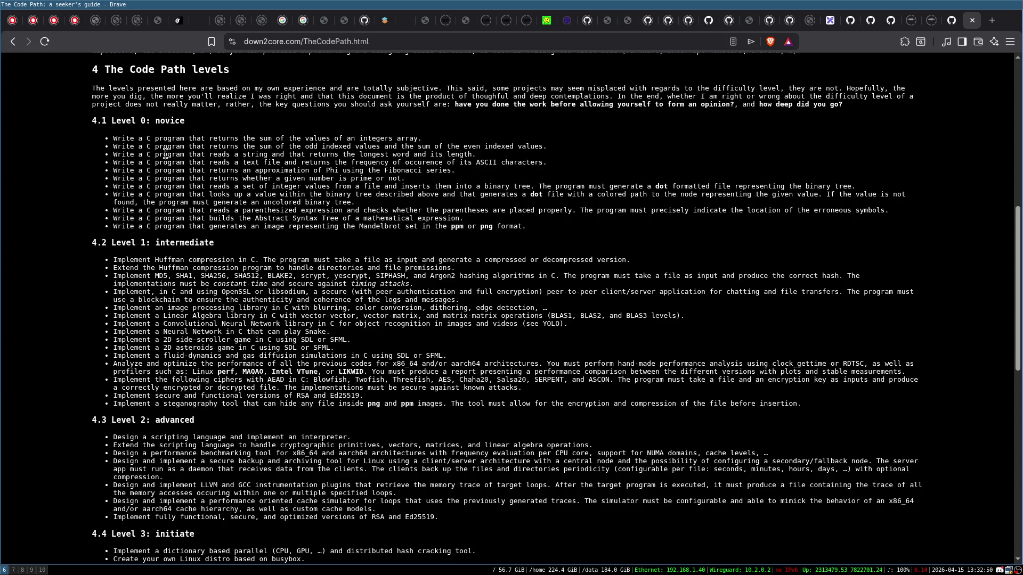
scroll(161, 237, "down", 2)
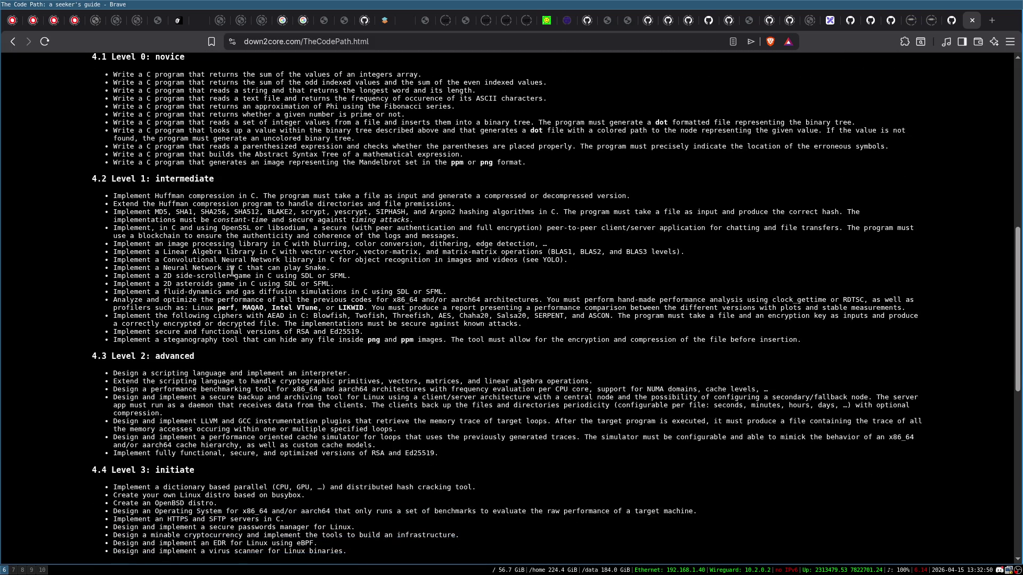
scroll(208, 224, "down", 2)
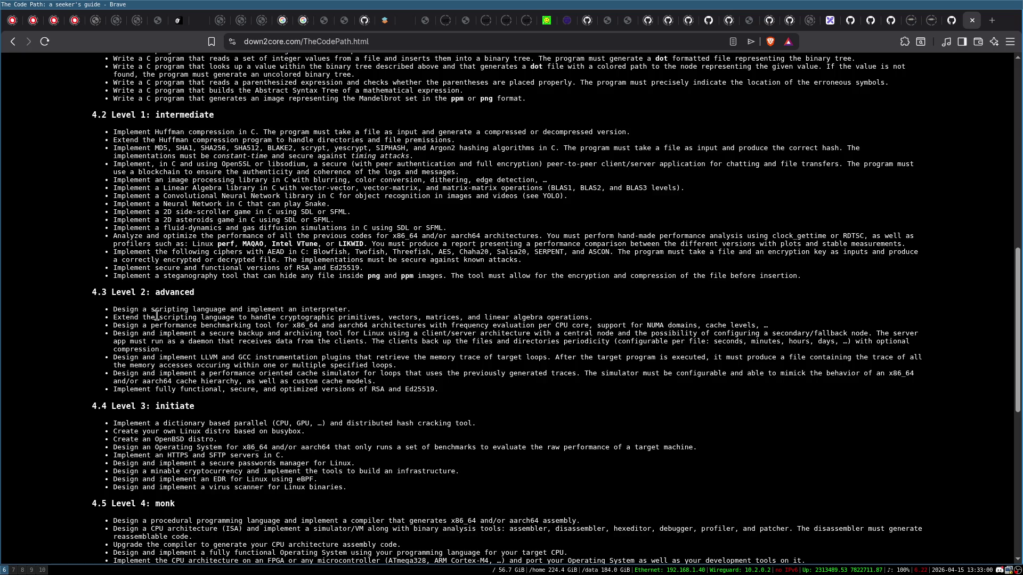
scroll(194, 313, "down", 1)
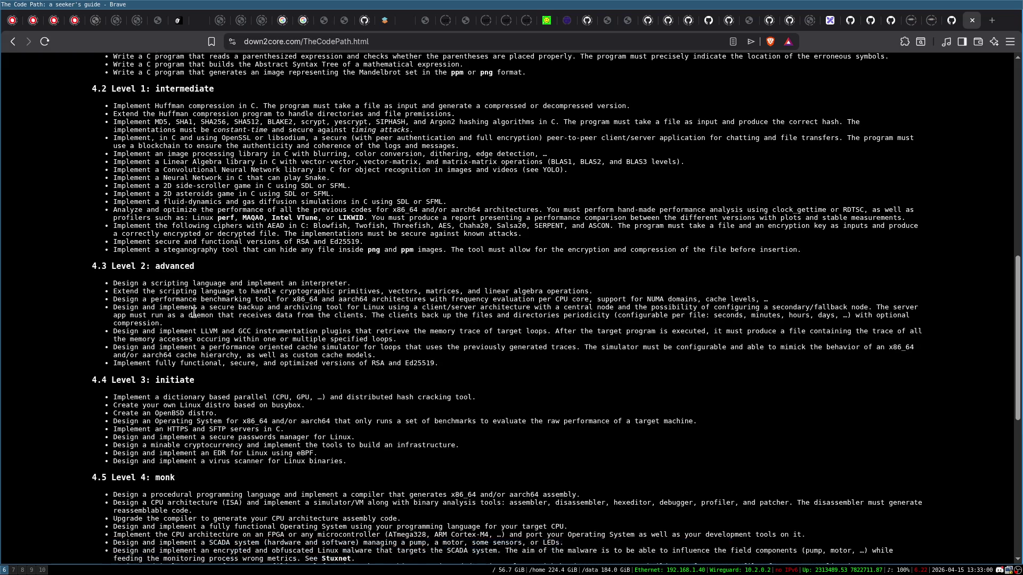
scroll(194, 313, "down", 2)
scroll(219, 296, "down", 1)
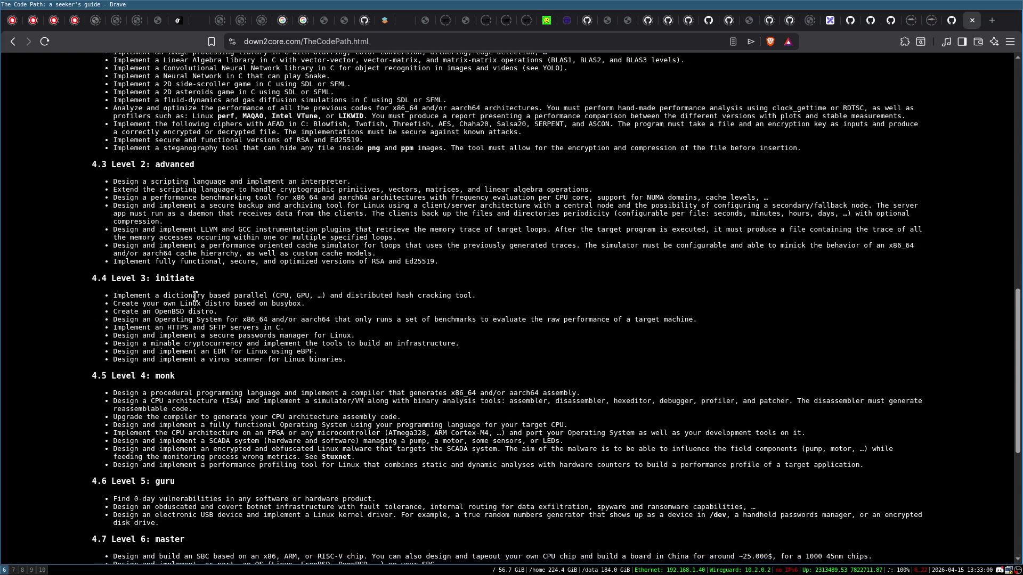
scroll(298, 333, "up", 2)
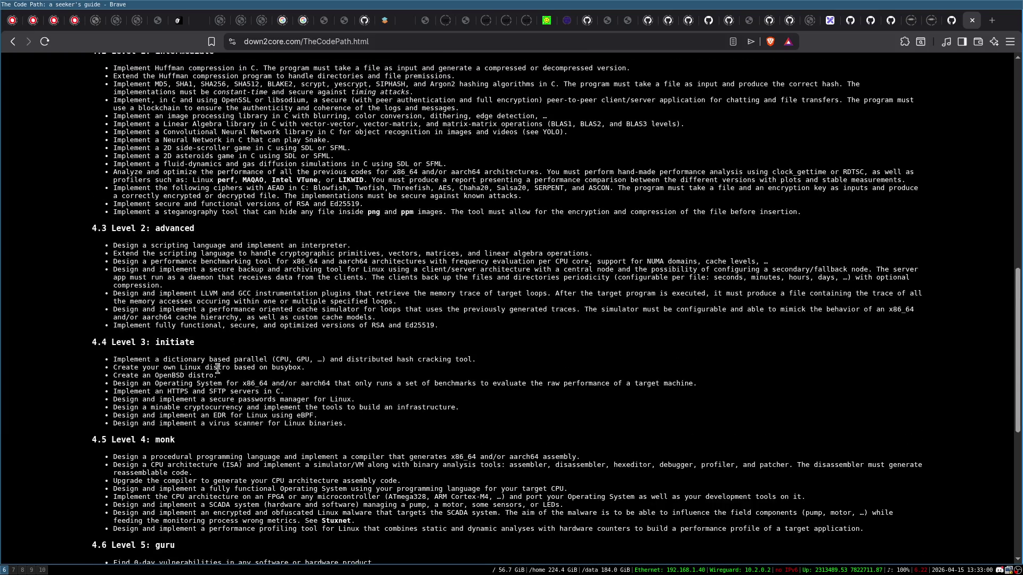
scroll(166, 260, "down", 4)
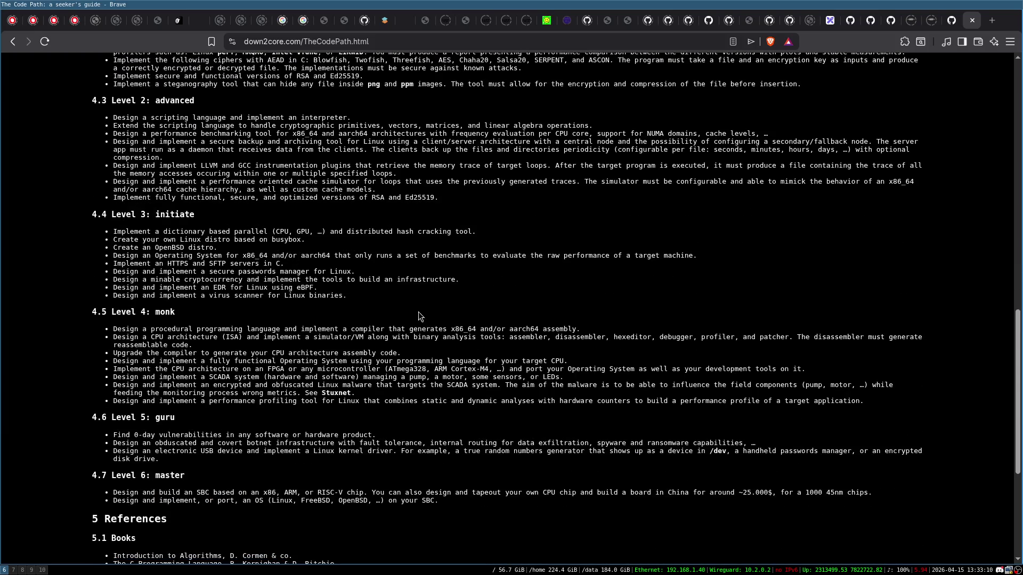
scroll(253, 268, "up", 2)
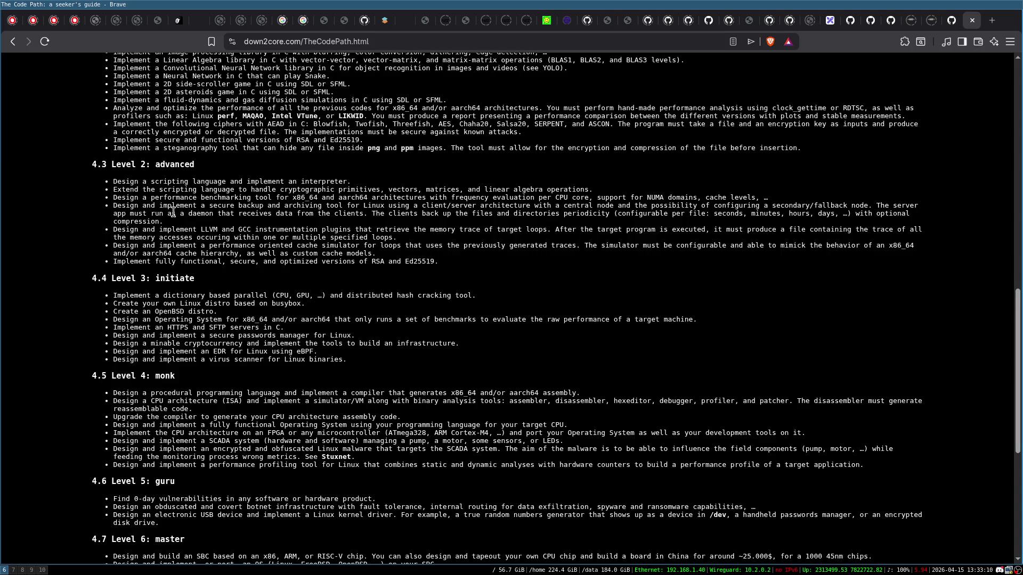
scroll(152, 263, "up", 2)
scroll(404, 296, "down", 3)
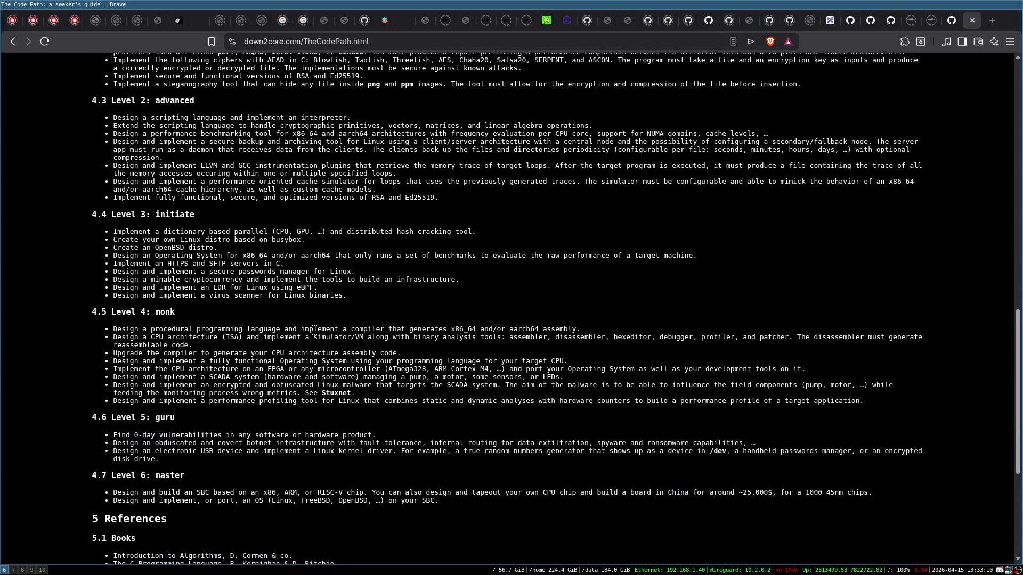
scroll(314, 331, "up", 9)
scroll(314, 331, "up", 3)
scroll(109, 206, "down", 1)
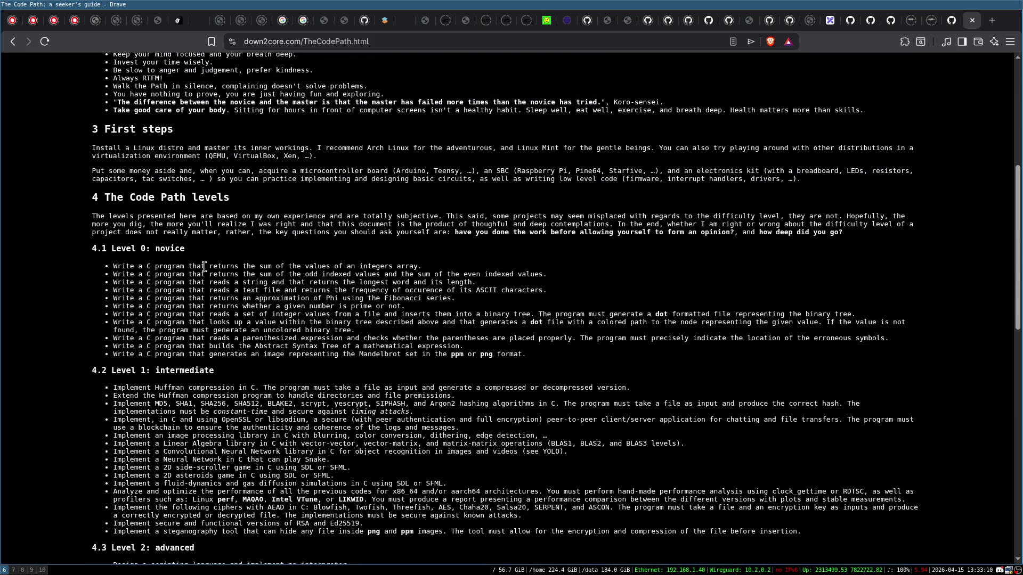
scroll(267, 330, "down", 2)
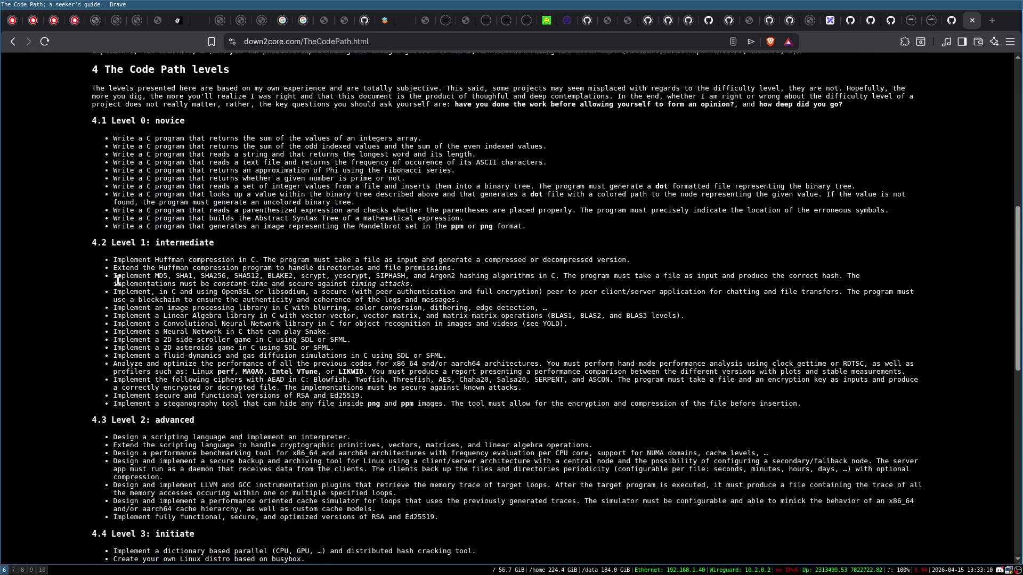
scroll(495, 402, "down", 1)
scroll(495, 402, "down", 4)
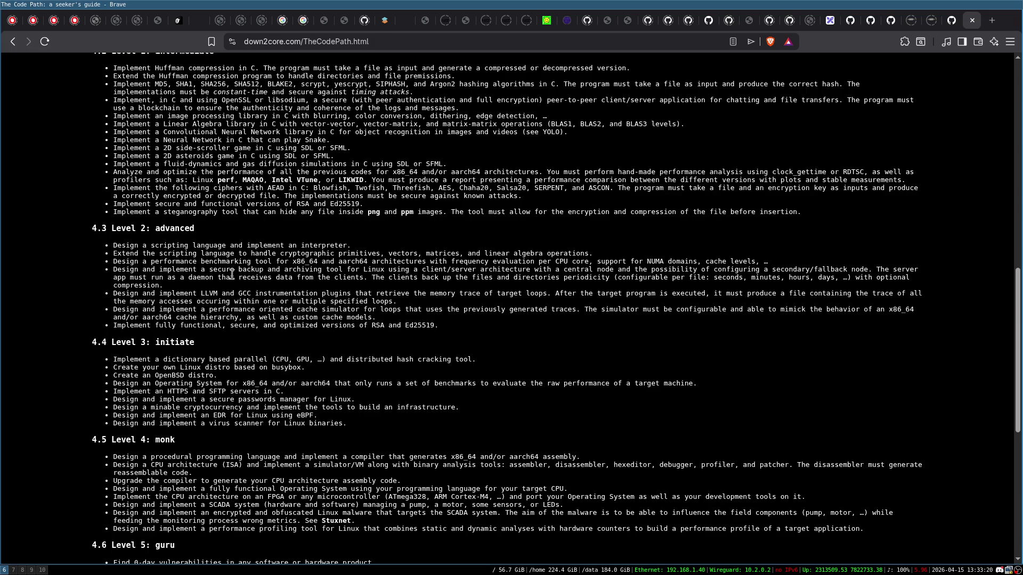
scroll(319, 363, "up", 4)
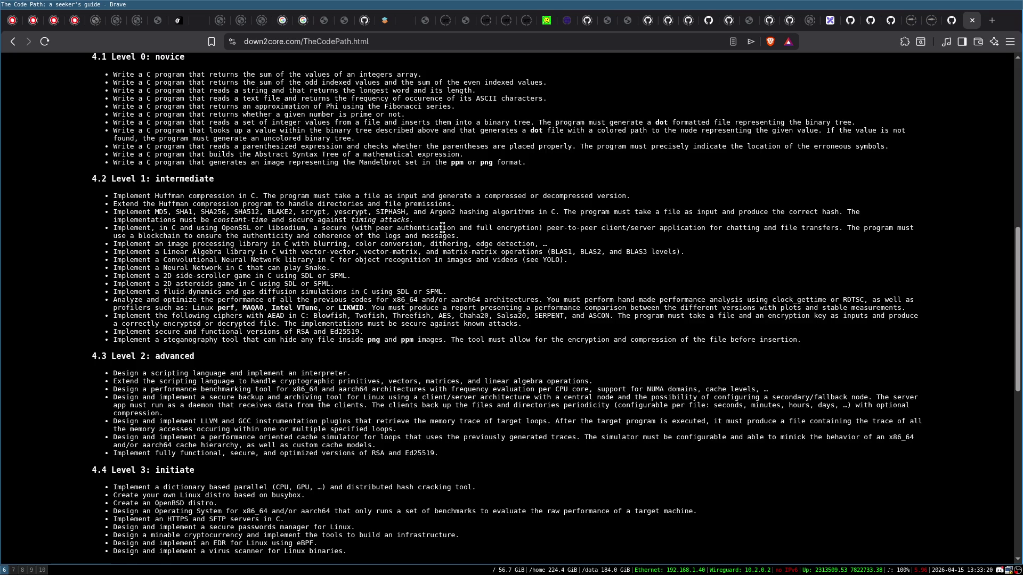
scroll(462, 259, "down", 6)
scroll(406, 205, "up", 6)
scroll(405, 246, "down", 4)
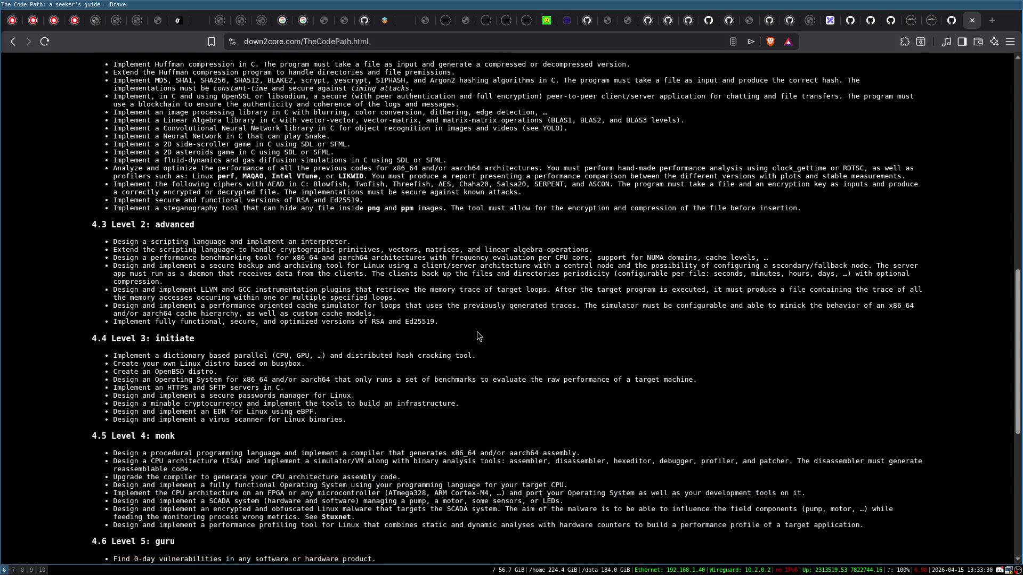
scroll(477, 333, "down", 4)
scroll(548, 253, "down", 8)
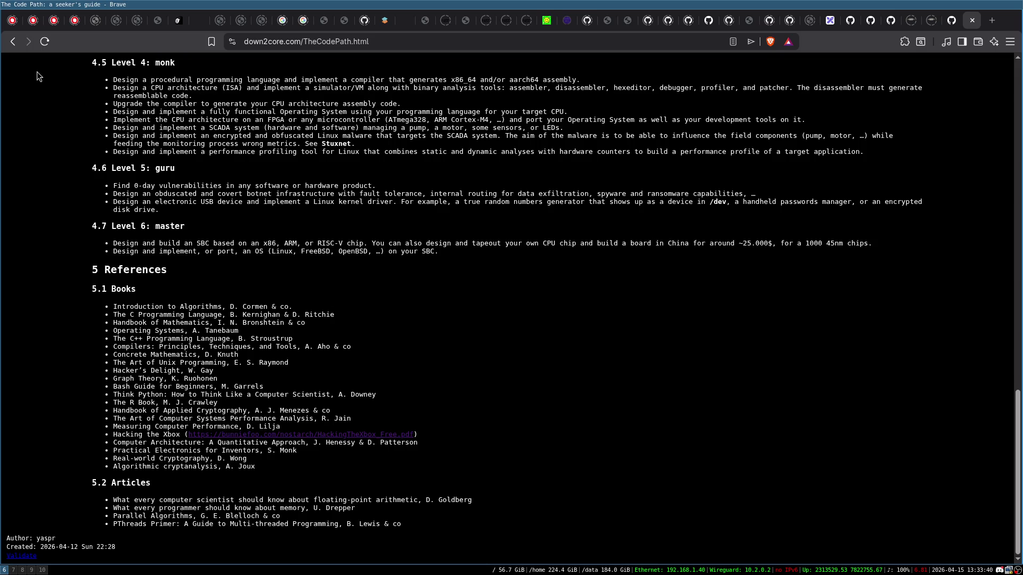
left_click(13, 41)
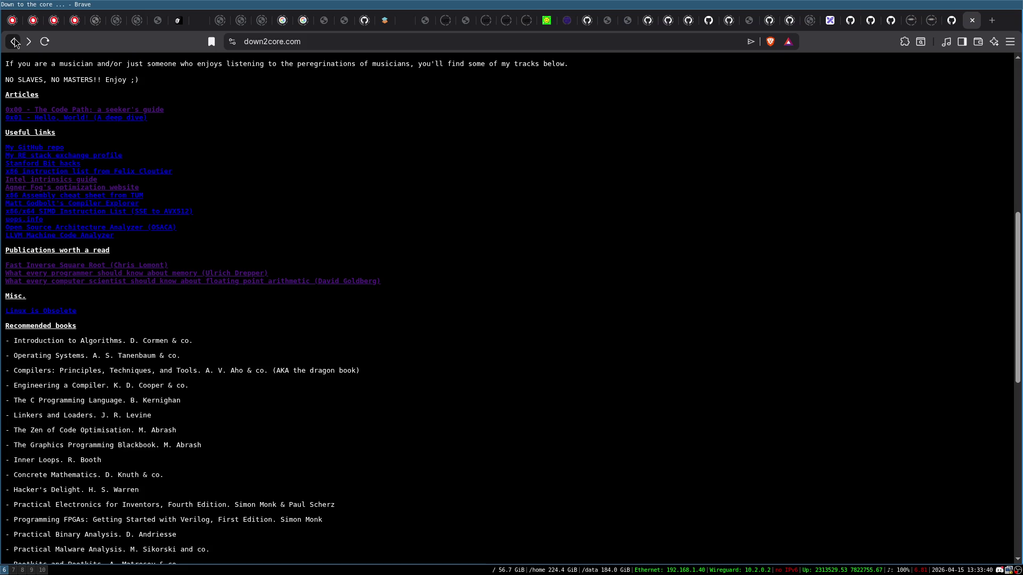
- Open and skim the Fast Inverse Square Root paper twice, then return to down2core.com
left_click(32, 269)
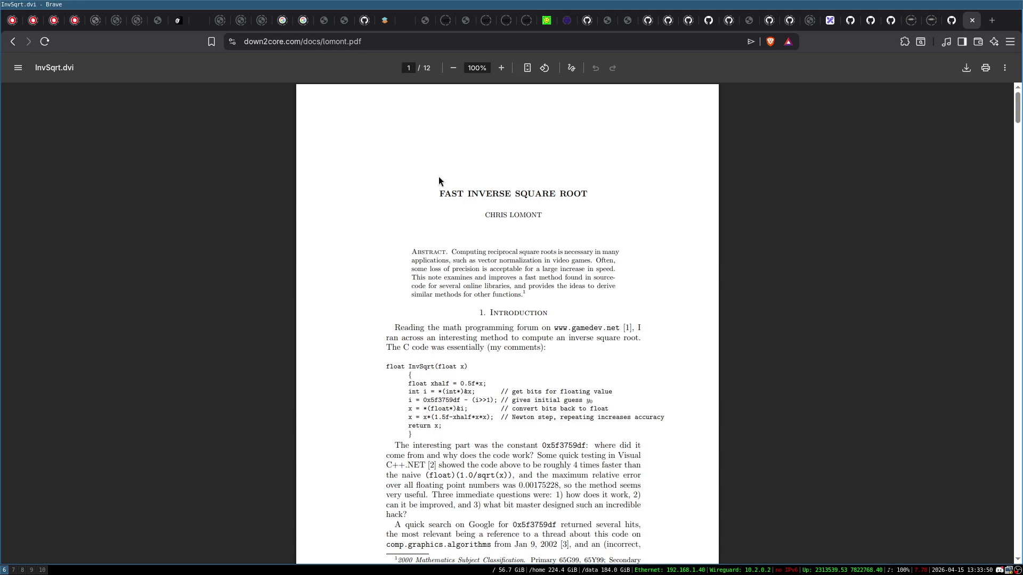
scroll(439, 177, "down", 4)
scroll(439, 178, "up", 2)
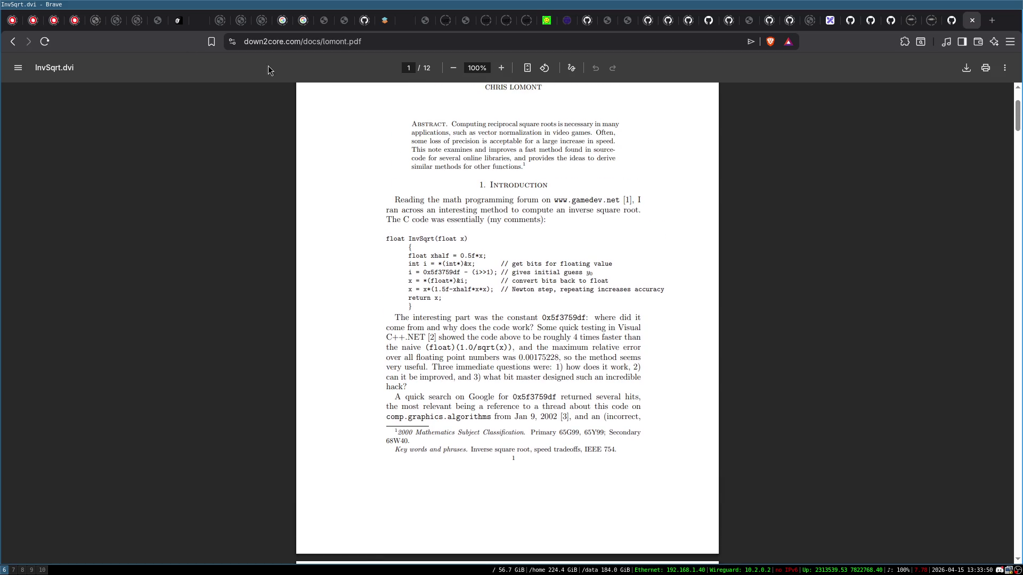
left_click(12, 41)
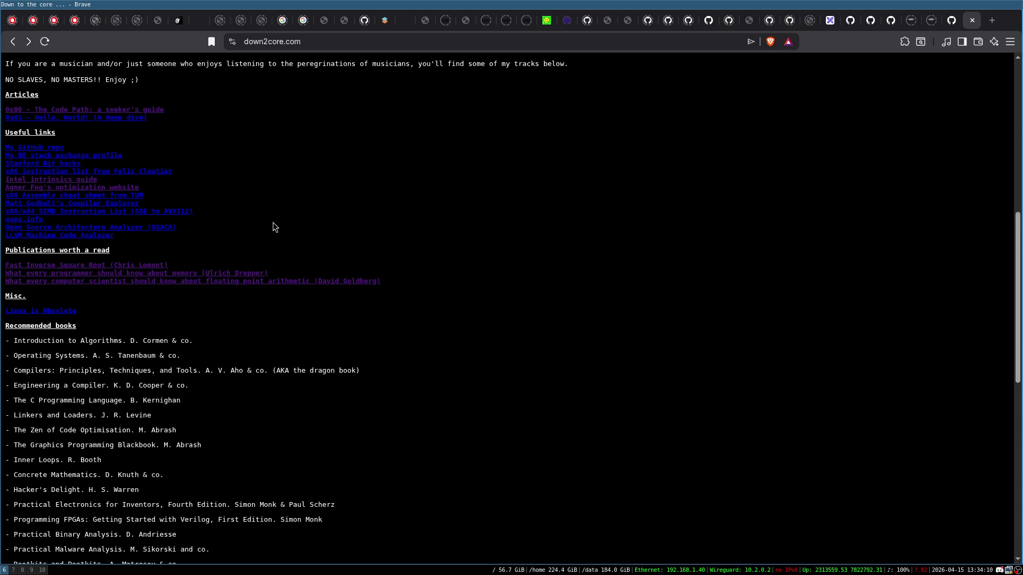
left_click(147, 265)
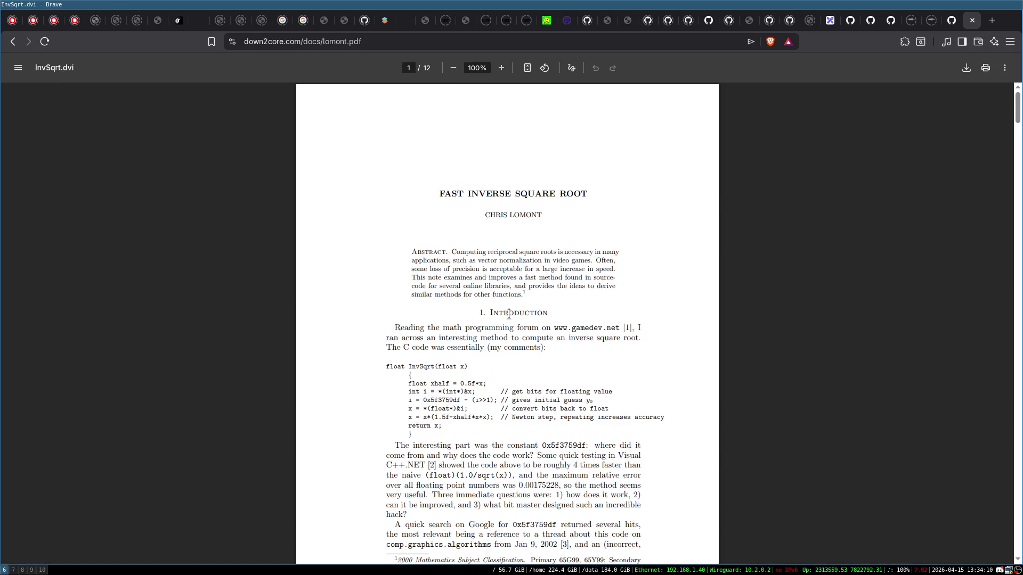
scroll(508, 314, "down", 3)
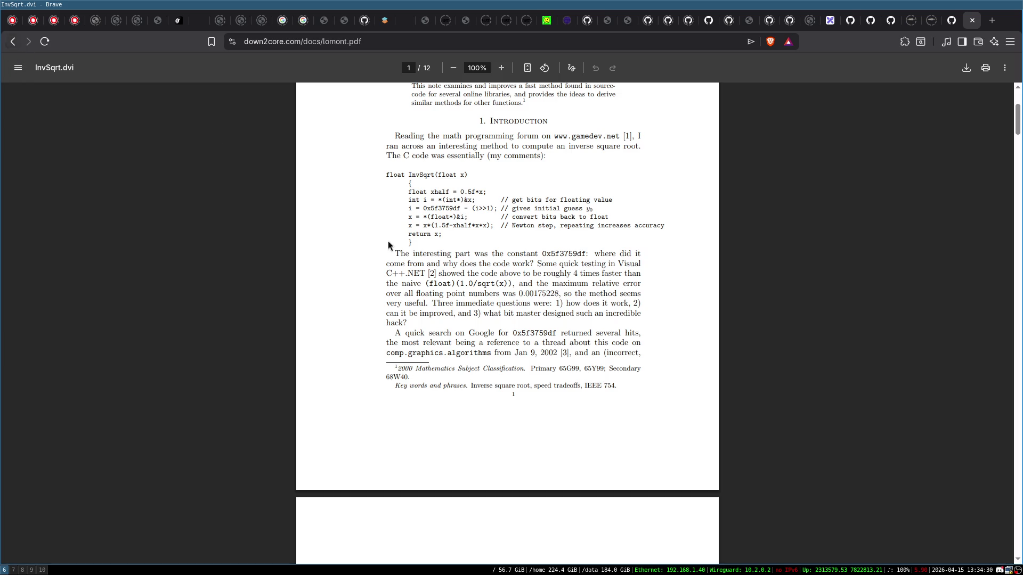
left_click(15, 45)
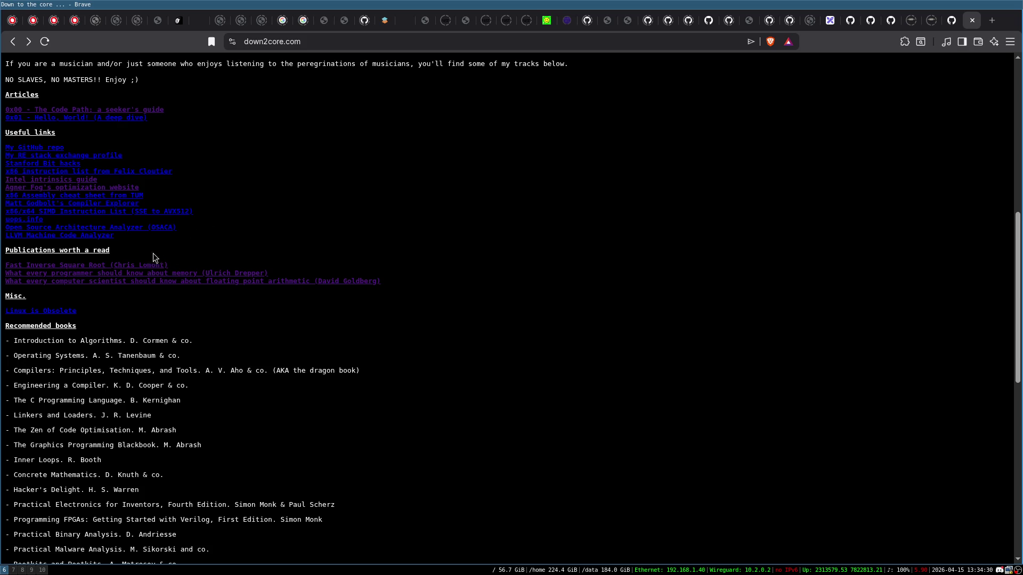
- Open drepper.pdf and read from the DRAM access section to page 33's cache bandwidth results
left_click(172, 275)
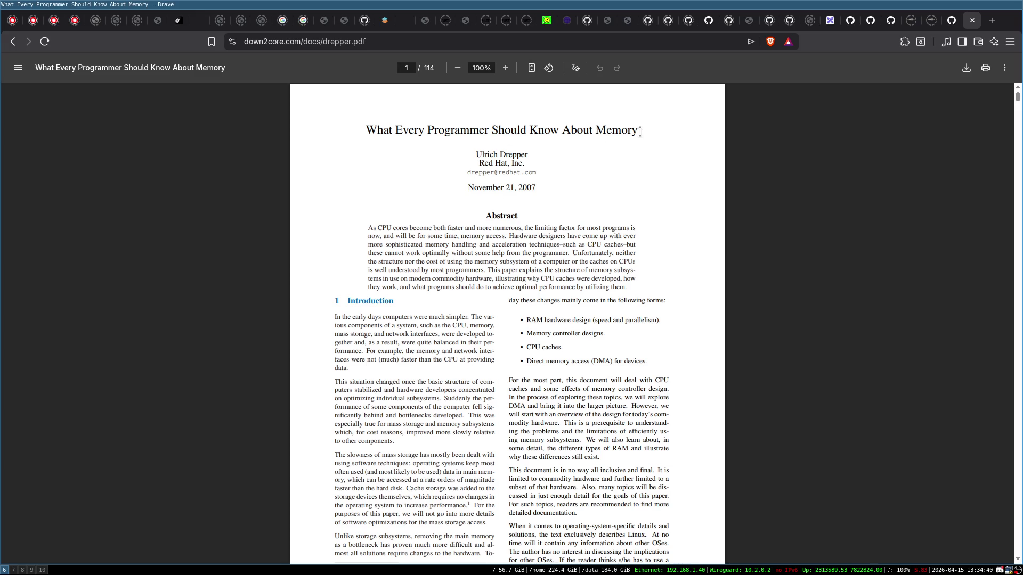
mouse_move(472, 189)
left_mouse_down()
mouse_move(505, 189)
mouse_move(422, 190)
left_mouse_up()
scroll(375, 203, "down", 5)
scroll(544, 203, "down", 11)
scroll(471, 254, "down", 5)
scroll(515, 188, "down", 7)
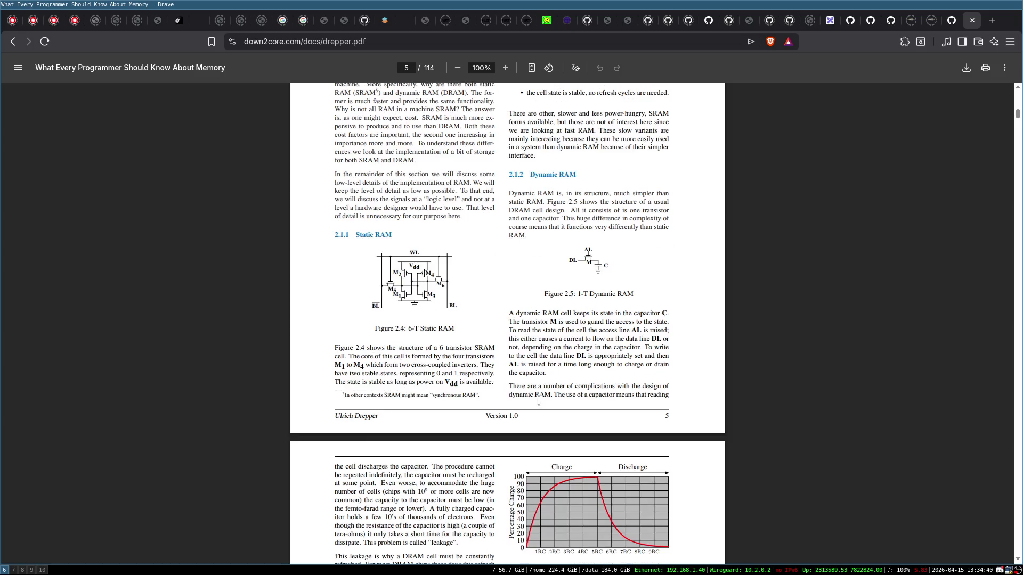
scroll(453, 179, "down", 4)
scroll(558, 213, "down", 3)
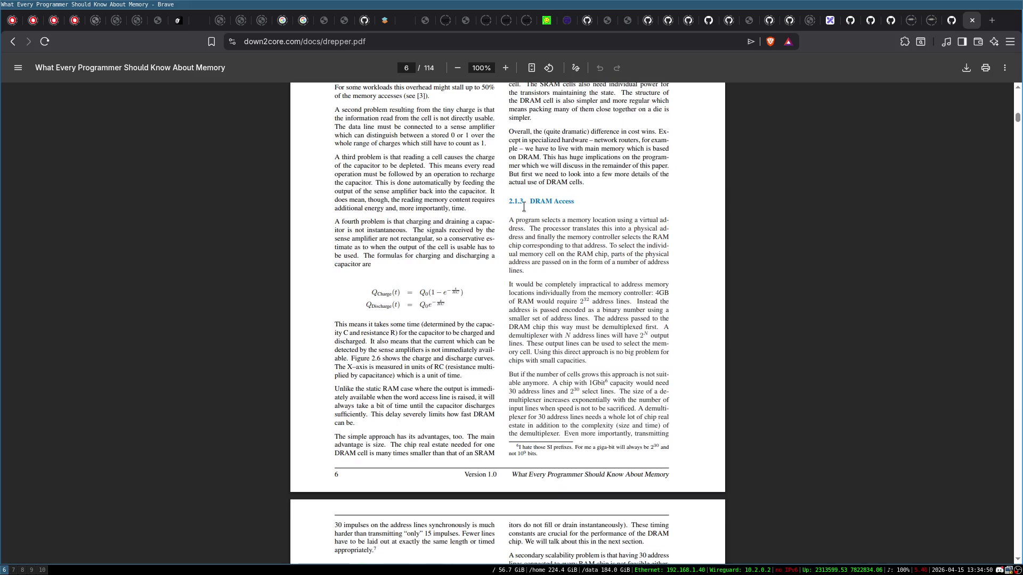
scroll(674, 315, "up", 8)
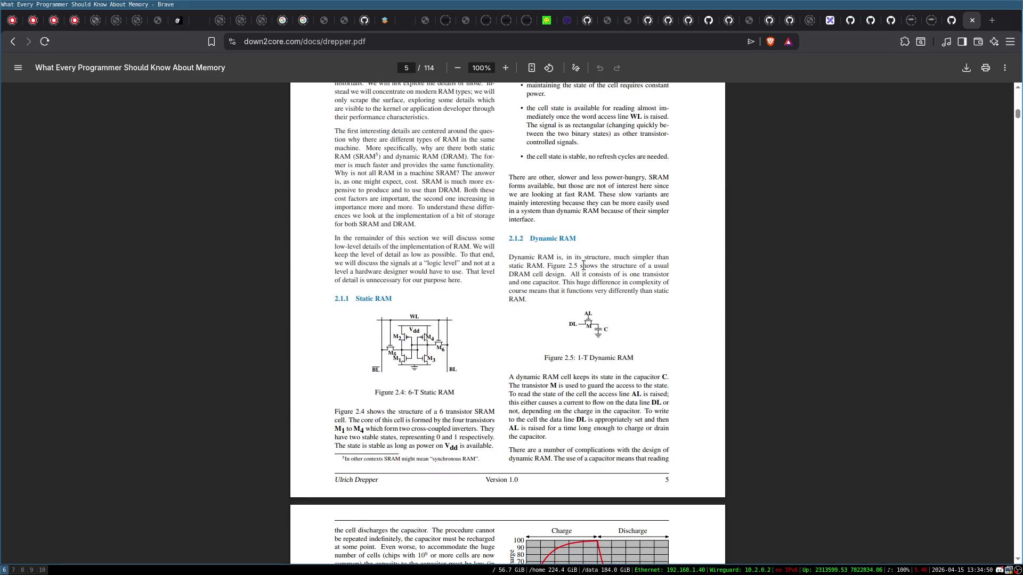
scroll(586, 271, "down", 2)
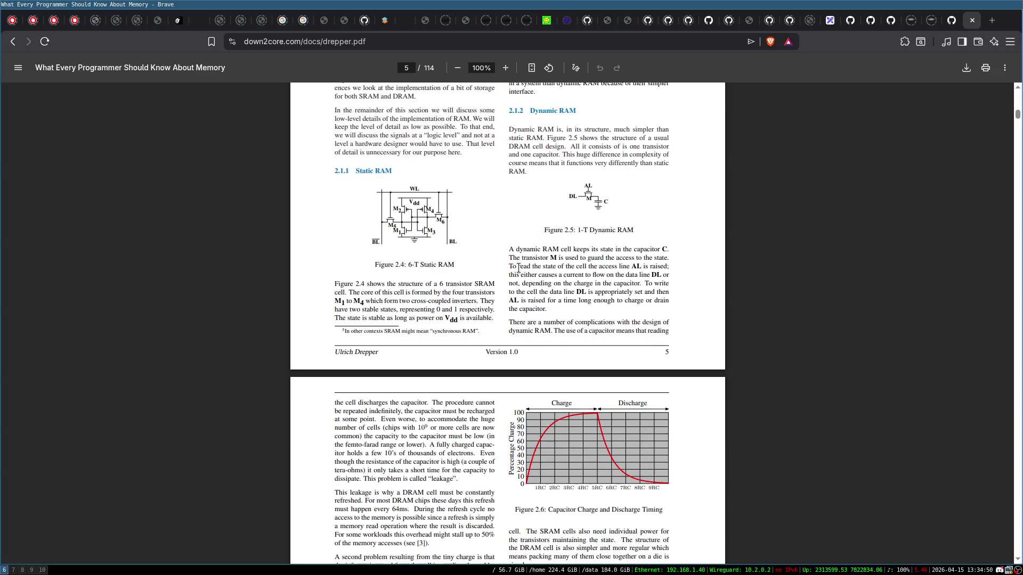
scroll(518, 267, "down", 15)
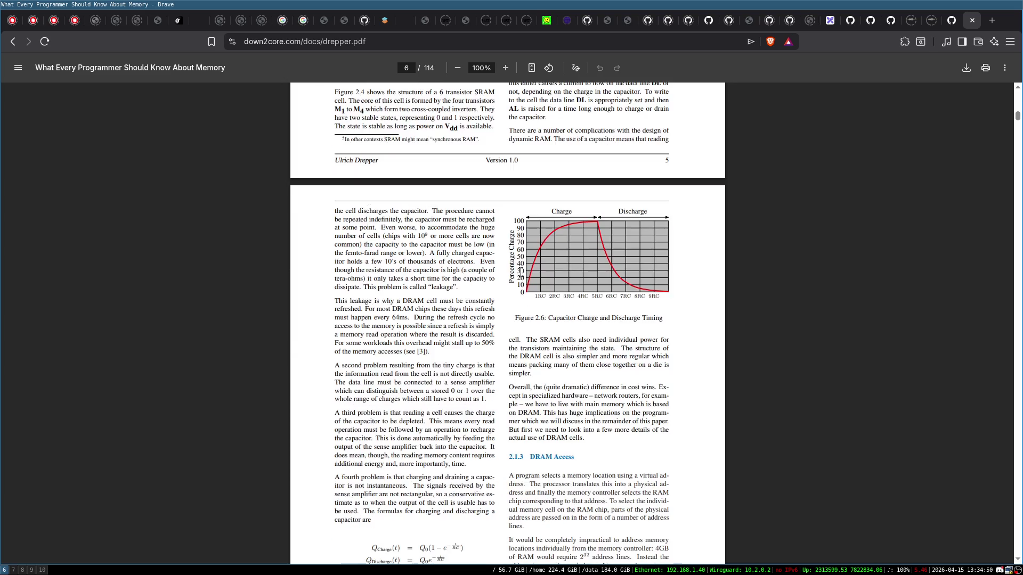
scroll(521, 272, "down", 7)
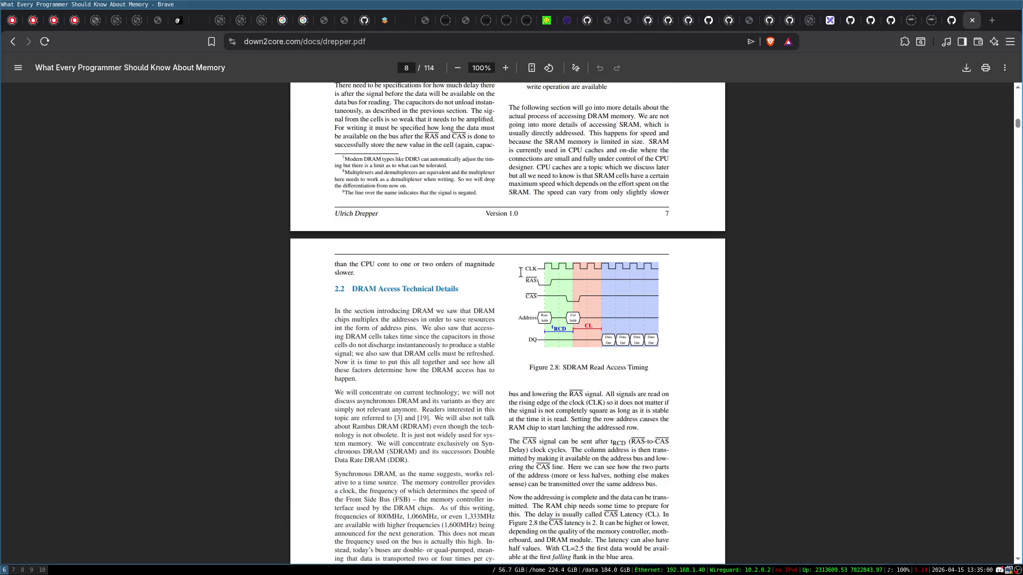
scroll(463, 128, "down", 8)
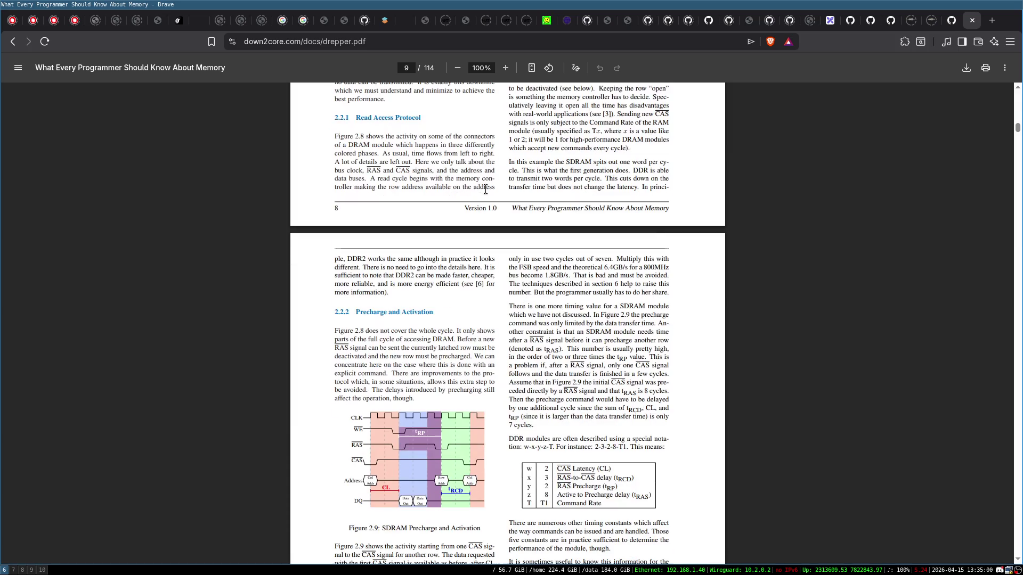
scroll(486, 189, "down", 5)
scroll(489, 211, "up", 2)
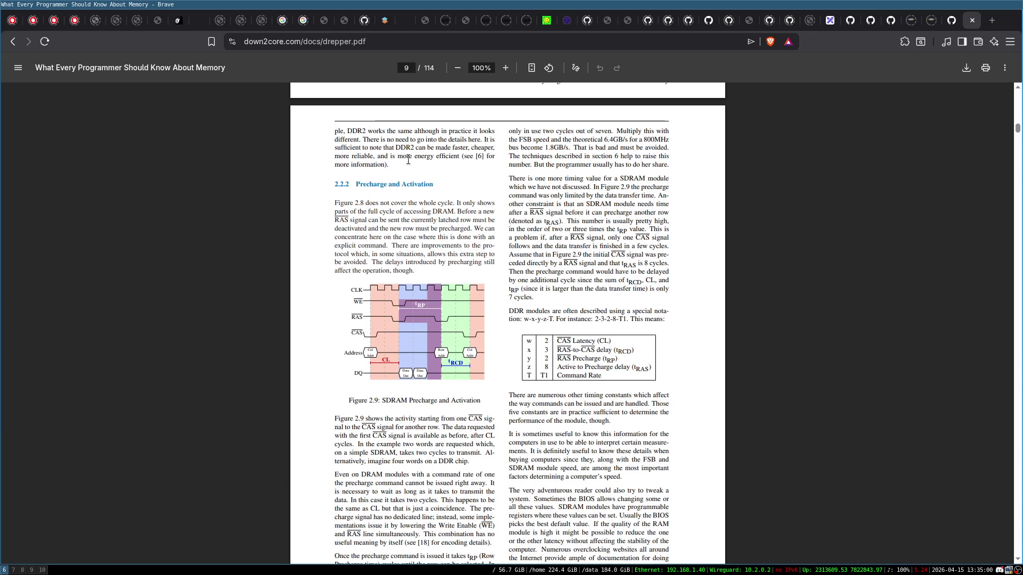
scroll(408, 160, "down", 17)
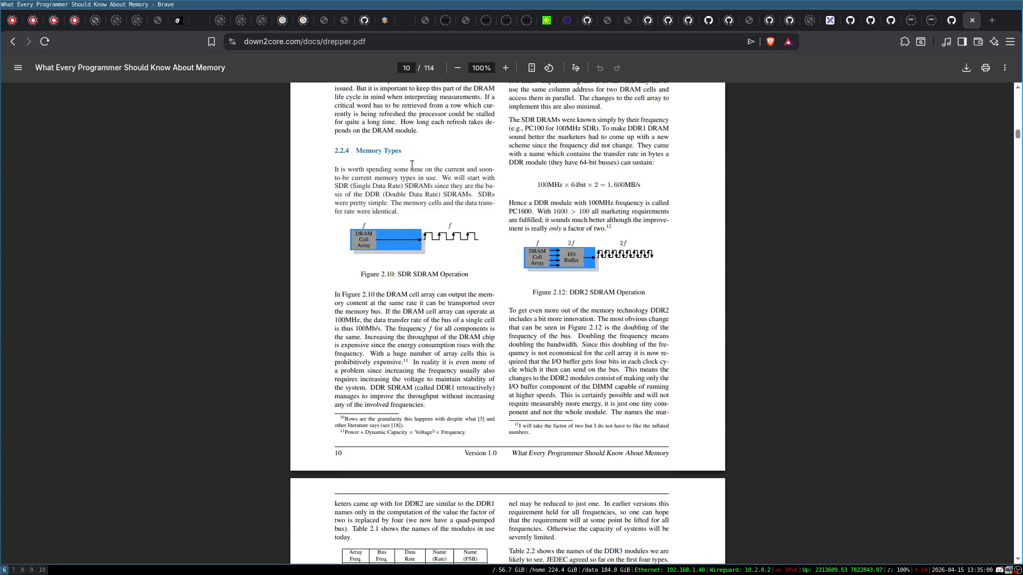
scroll(412, 165, "down", 20)
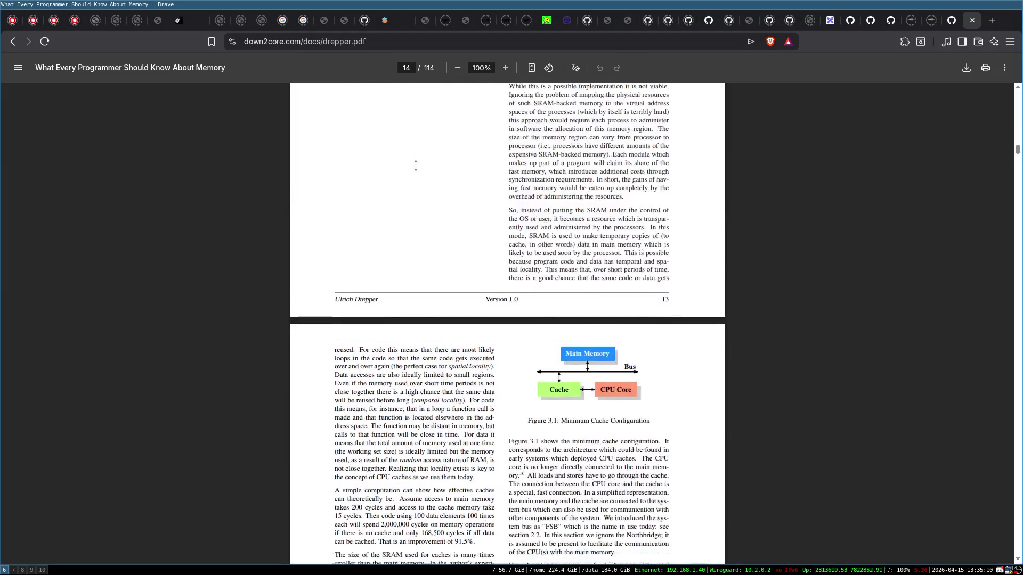
scroll(416, 165, "down", 15)
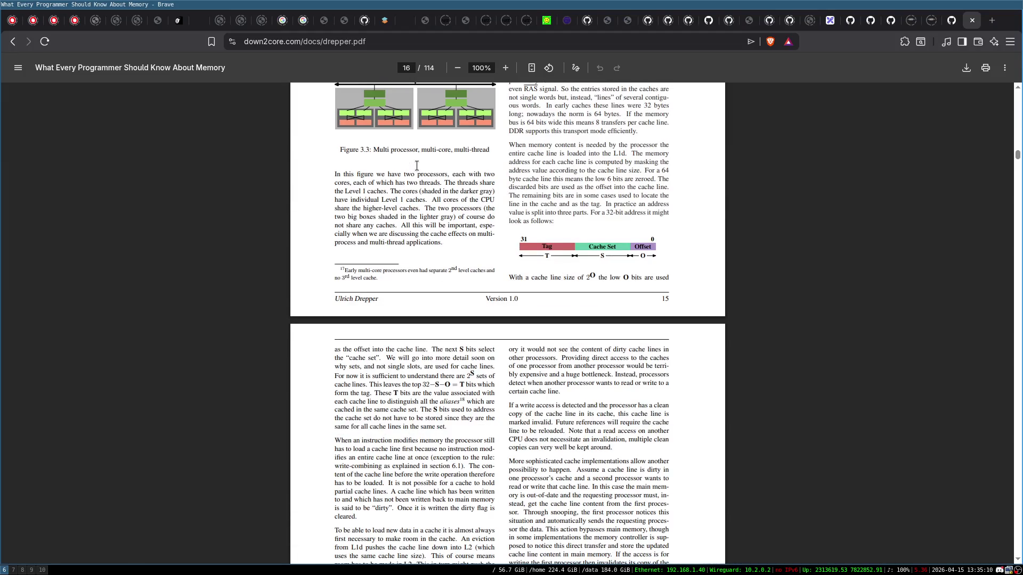
scroll(417, 165, "up", 10)
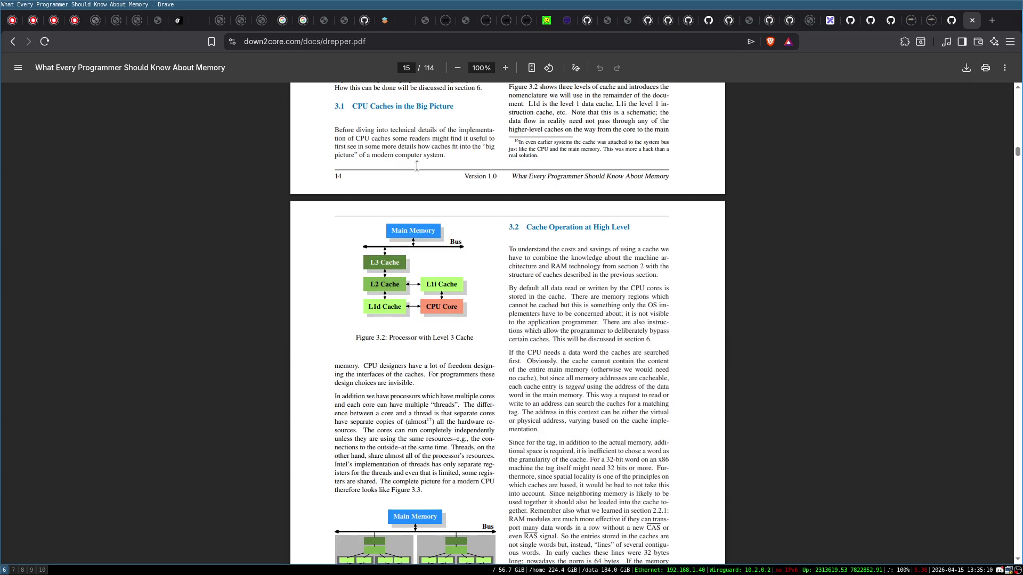
scroll(416, 166, "down", 15)
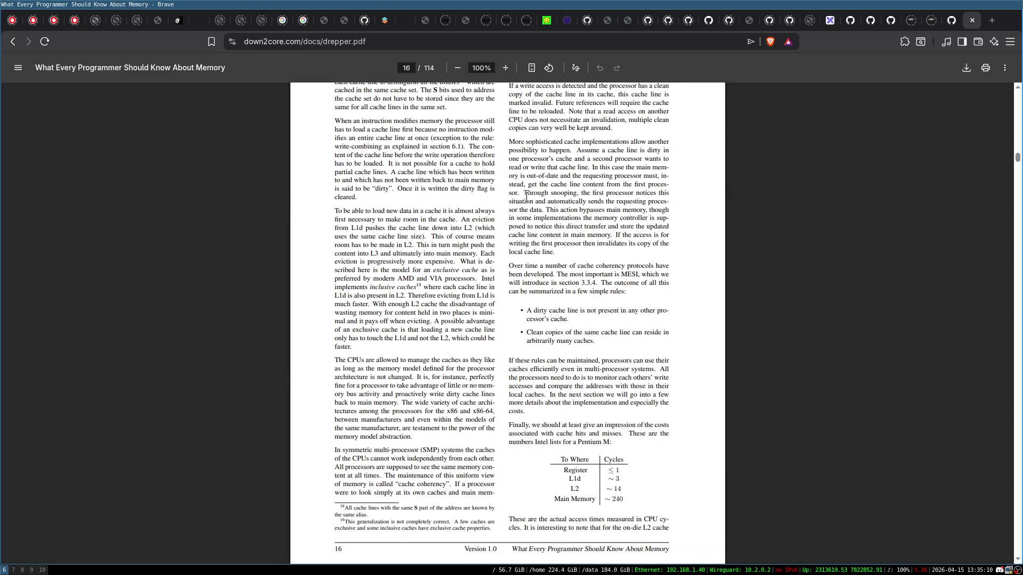
scroll(526, 198, "down", 20)
scroll(532, 218, "down", 19)
scroll(531, 218, "down", 20)
scroll(461, 230, "down", 20)
scroll(466, 227, "down", 20)
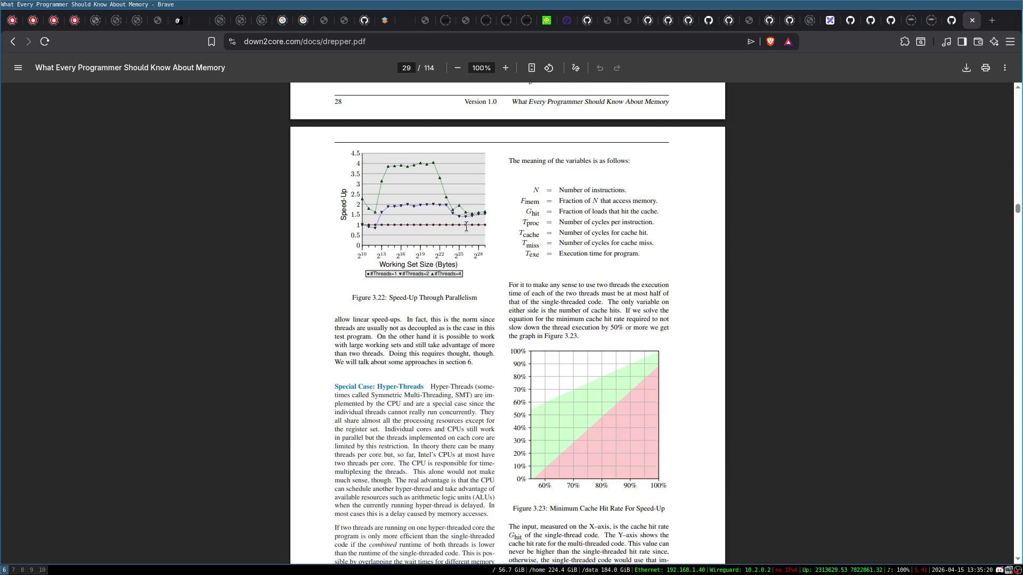
scroll(466, 226, "down", 20)
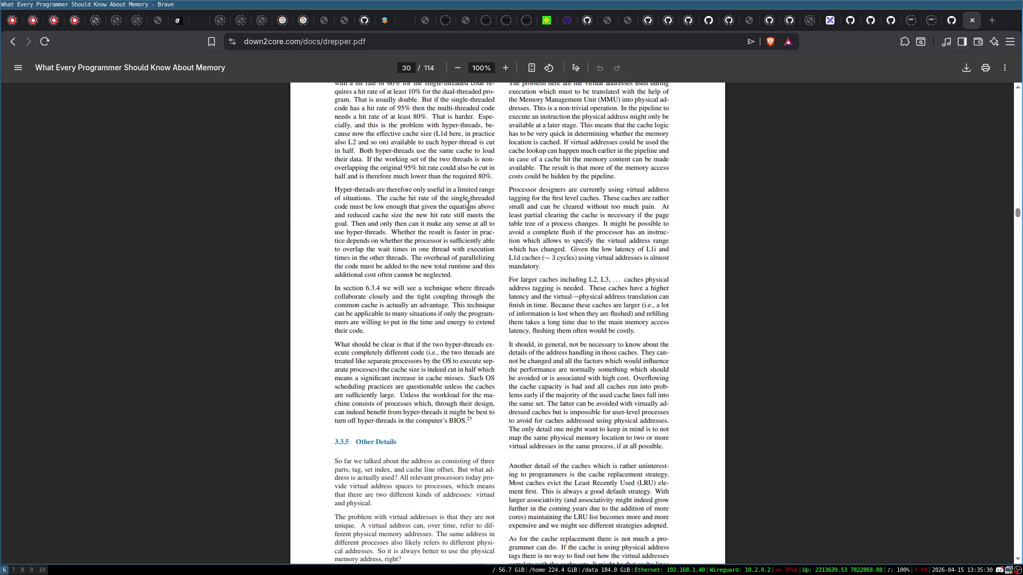
scroll(468, 205, "down", 20)
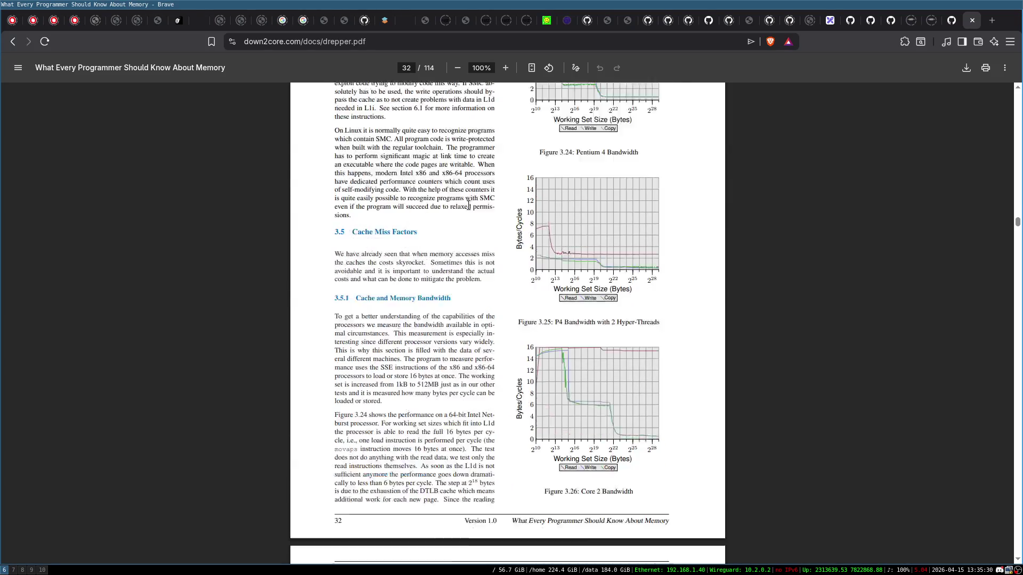
scroll(639, 269, "up", 3)
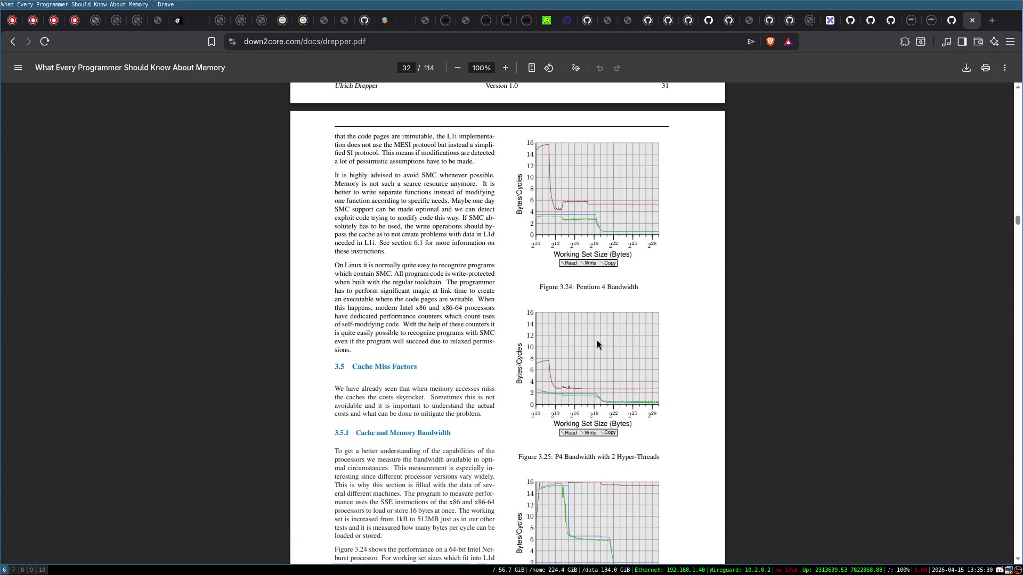
scroll(610, 200, "down", 1)
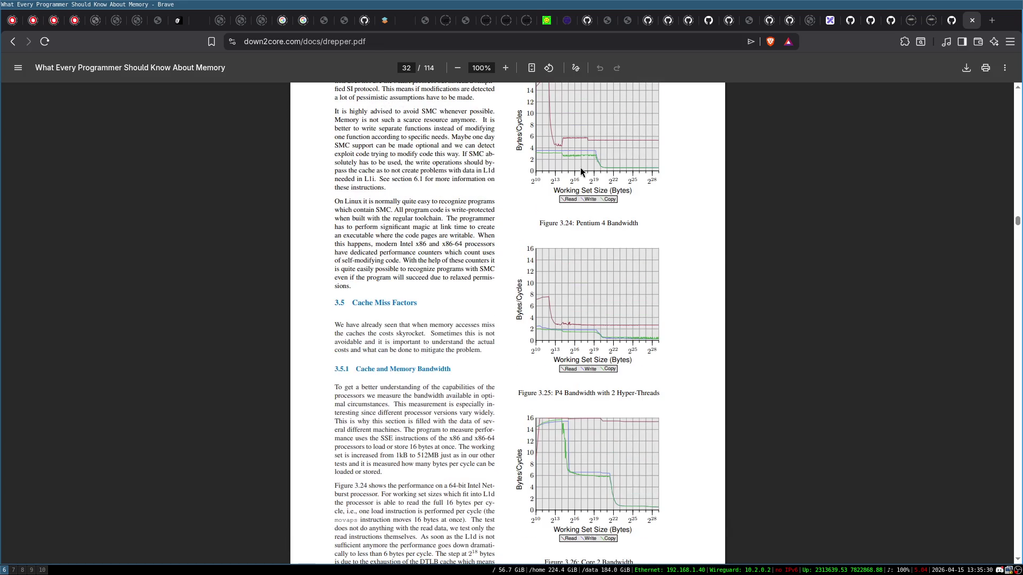
scroll(478, 150, "up", 1)
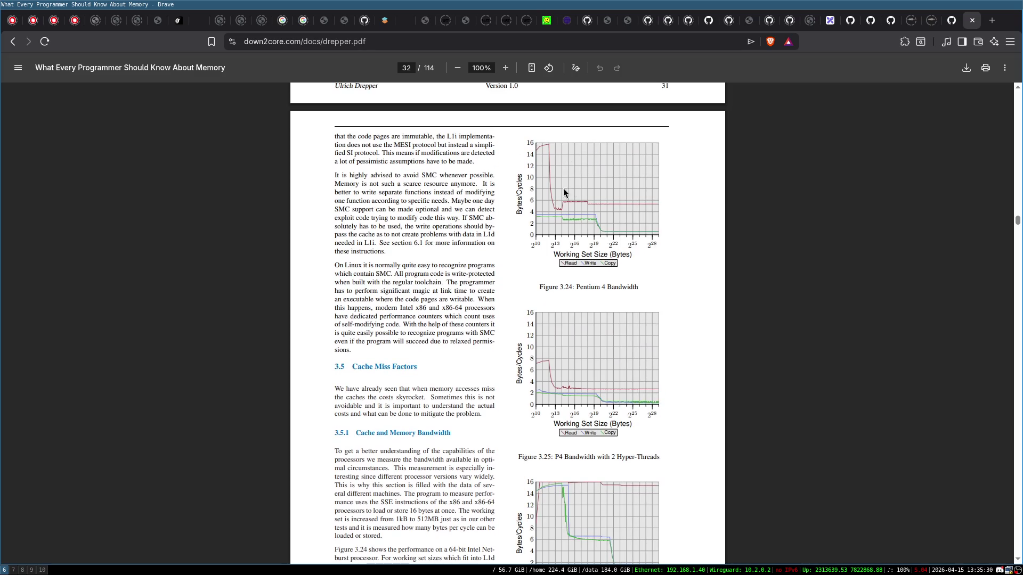
scroll(462, 260, "down", 2)
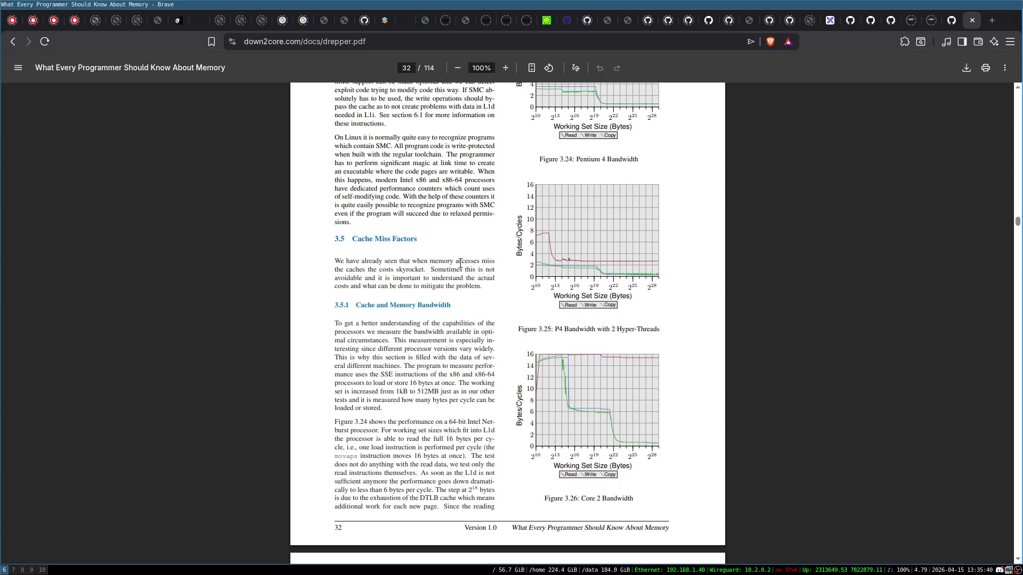
scroll(464, 261, "down", 15)
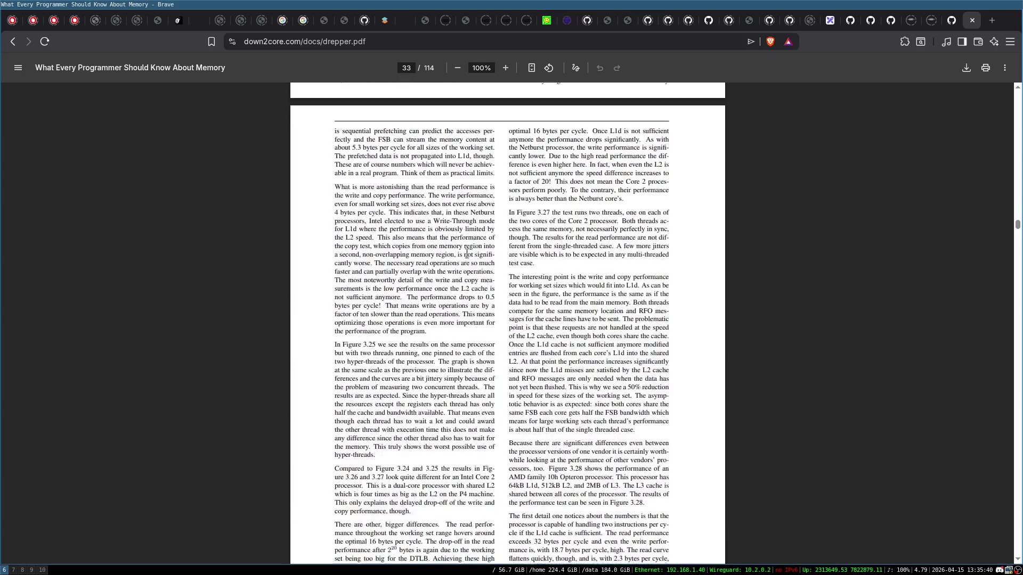
scroll(333, 315, "down", 5)
- Open the Goldberg floating-point arithmetic paper and skim down through its pages
left_click(16, 45)
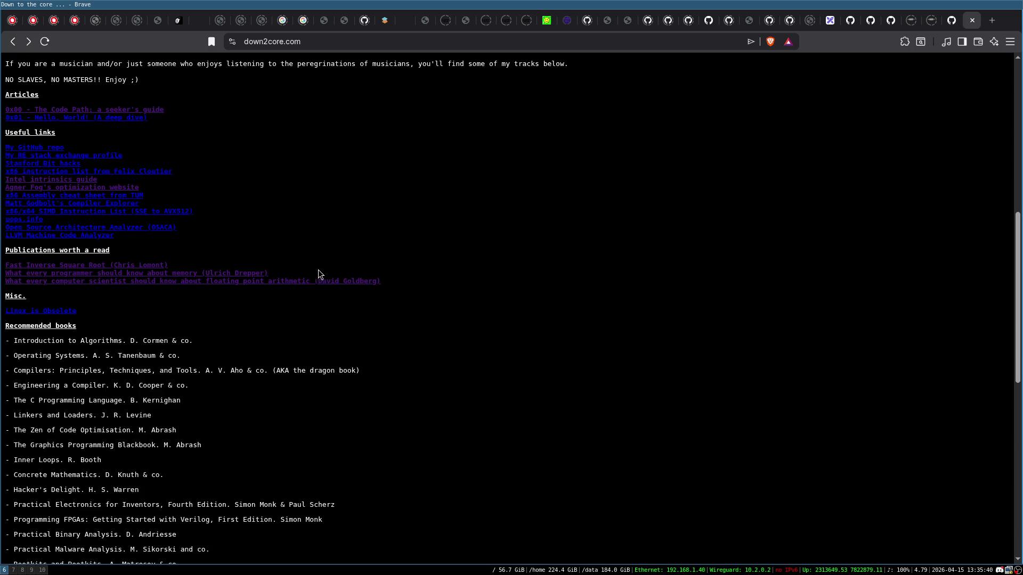
left_click(275, 282)
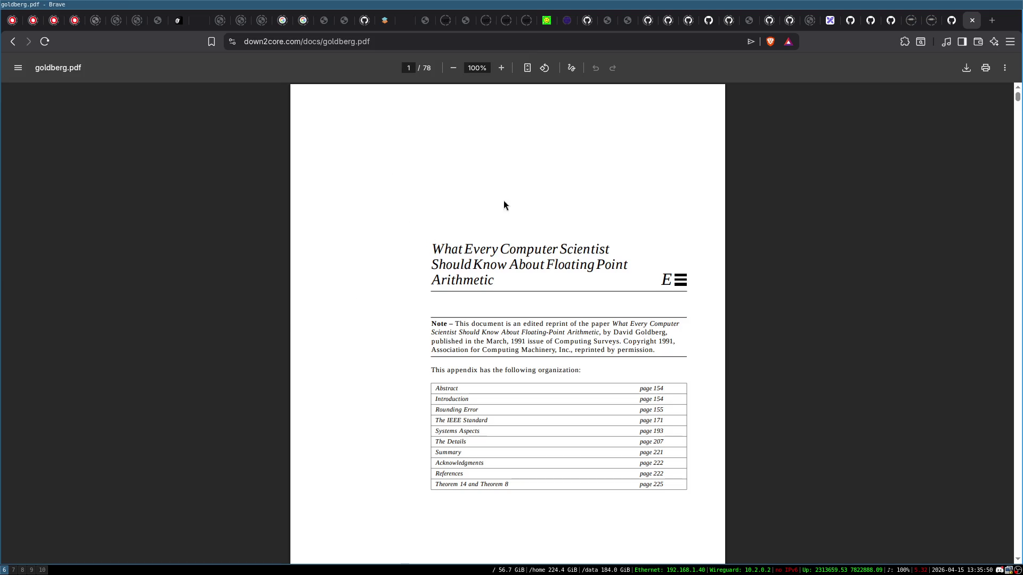
scroll(490, 190, "down", 2)
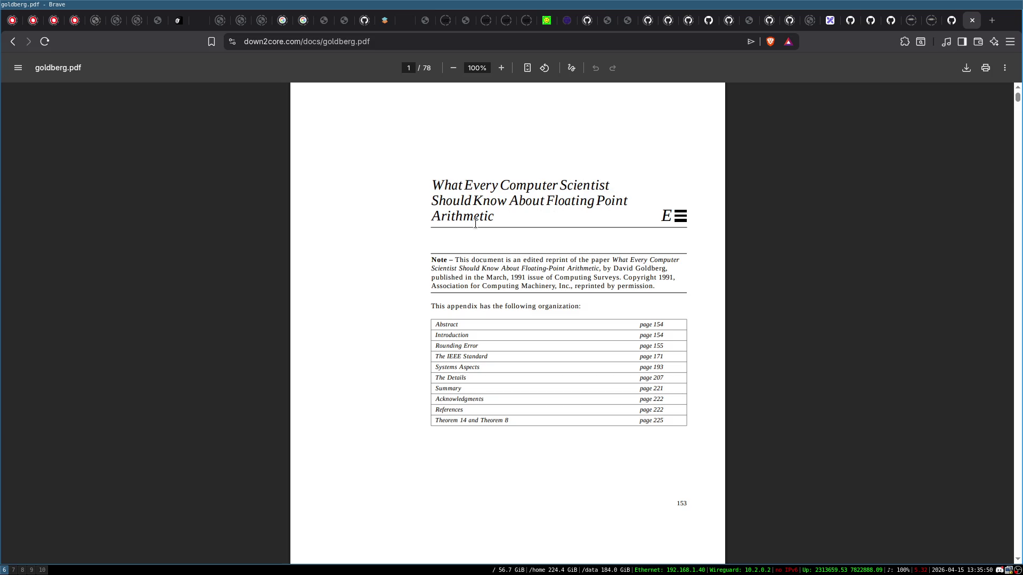
scroll(499, 230, "down", 4)
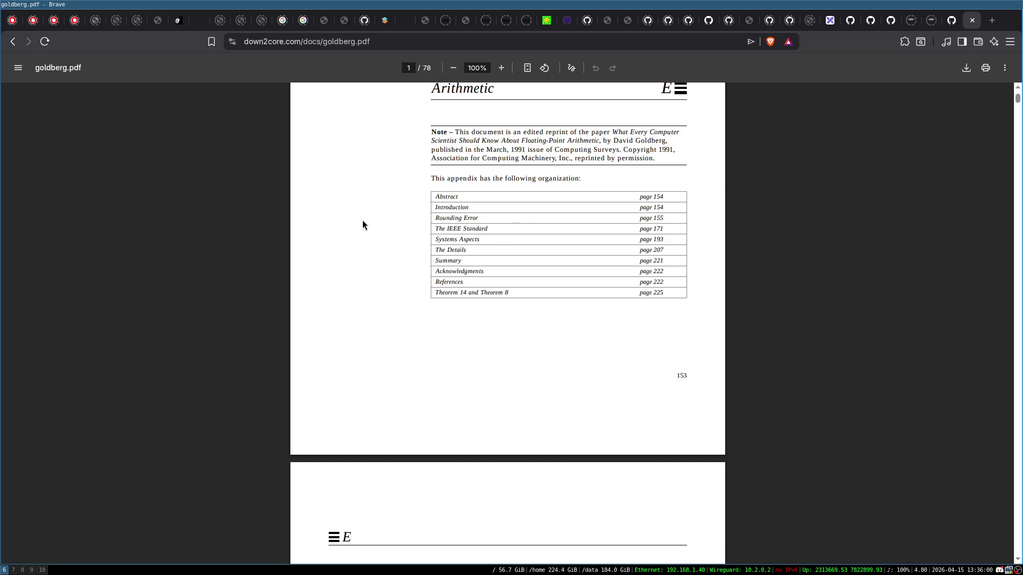
scroll(362, 219, "up", 4)
scroll(442, 200, "up", 2)
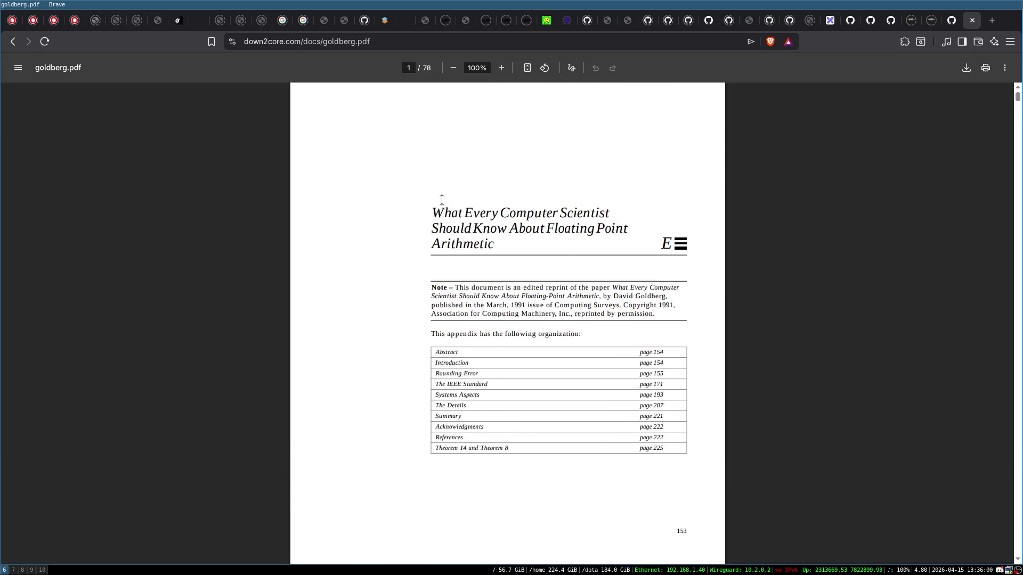
scroll(424, 207, "down", 4)
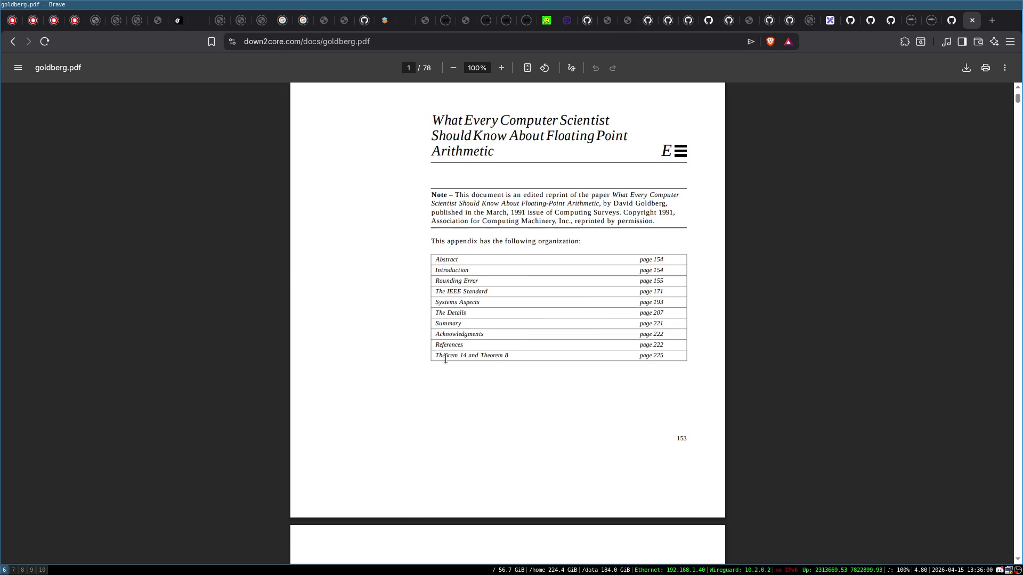
scroll(445, 358, "down", 4)
scroll(445, 356, "down", 10)
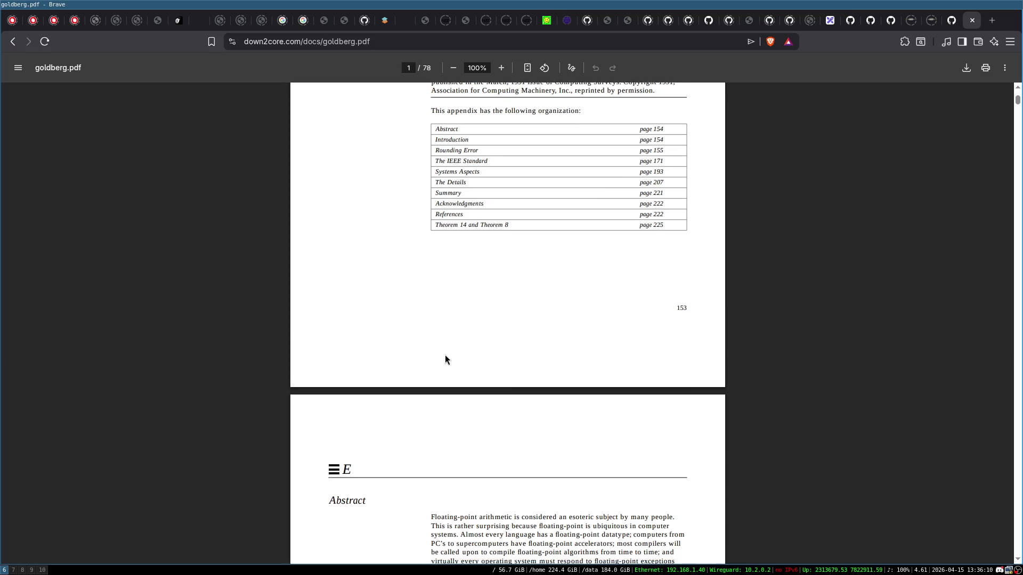
scroll(446, 356, "down", 20)
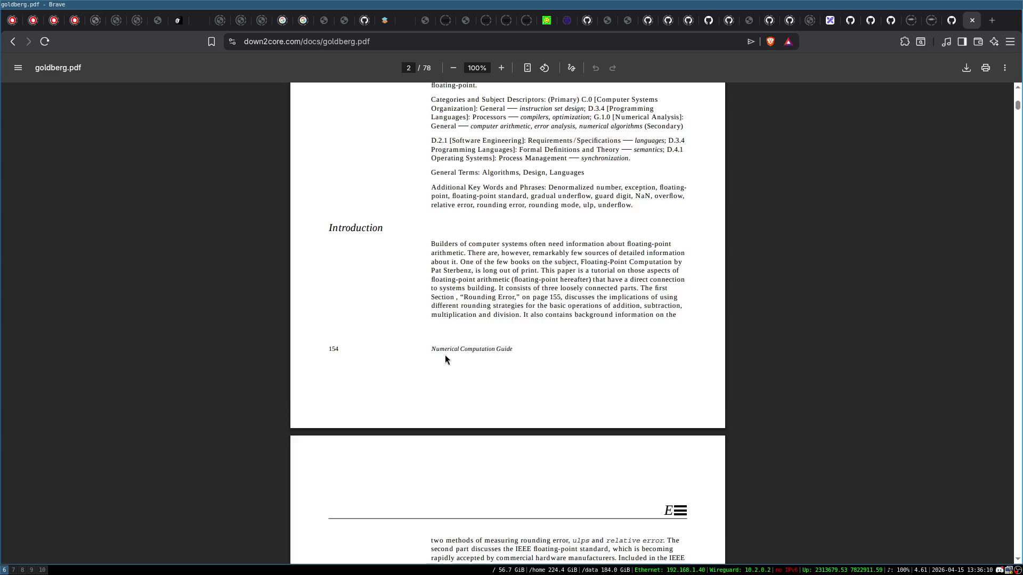
scroll(446, 358, "down", 12)
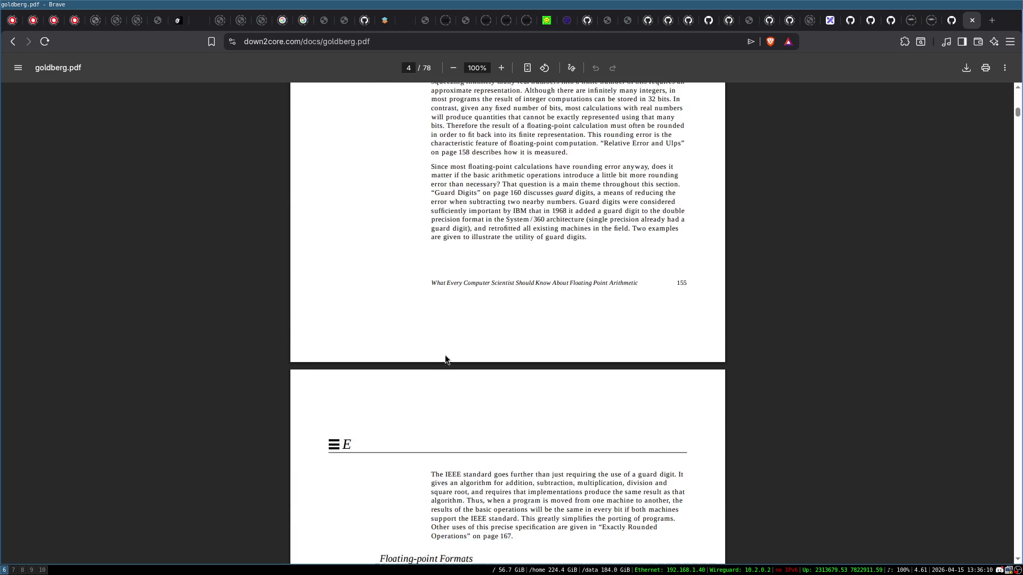
scroll(445, 356, "down", 10)
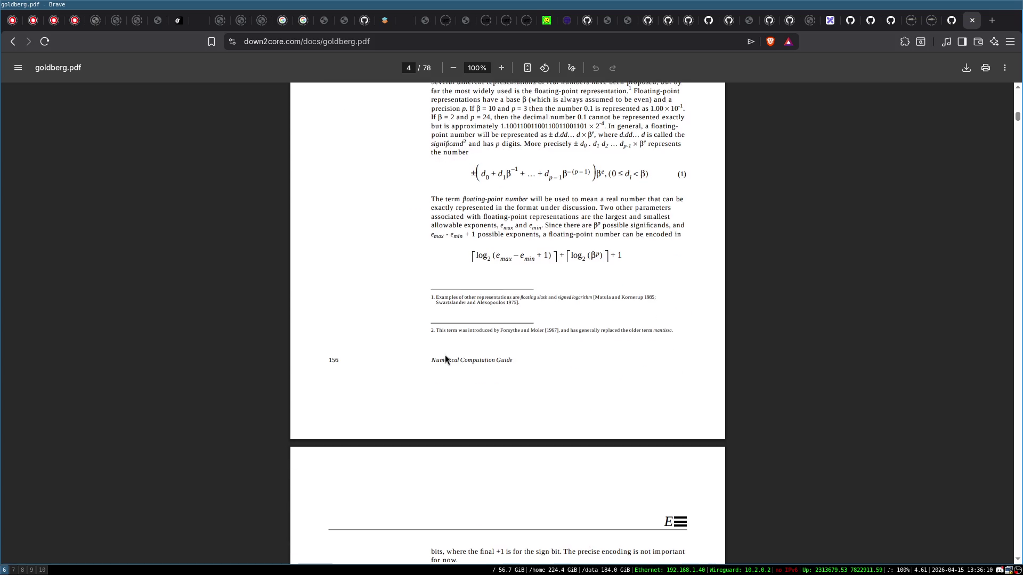
scroll(445, 360, "down", 6)
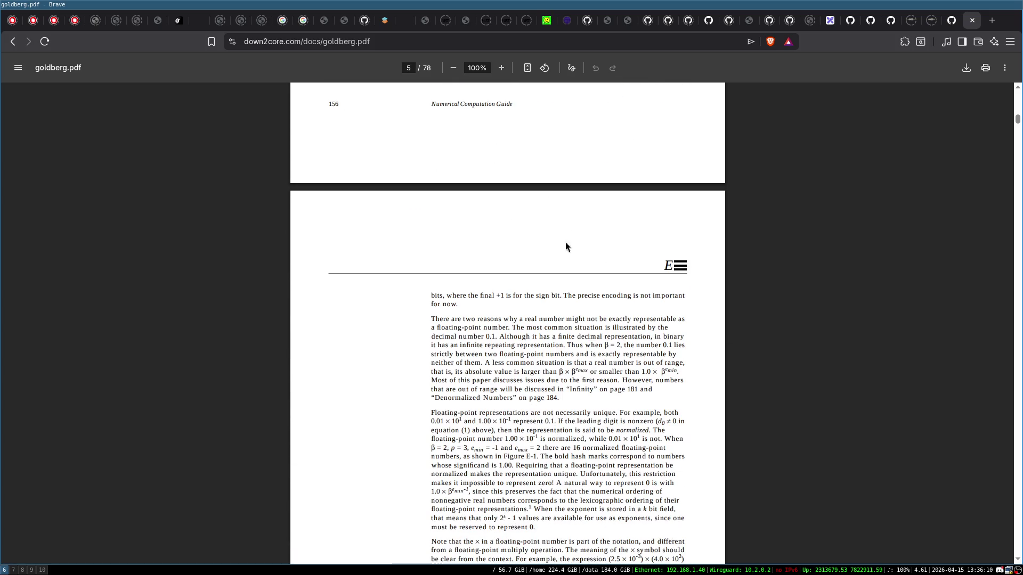
- Scroll goldberg.pdf back to page 1 of 78, then return to the home page
scroll(529, 302, "up", 4)
scroll(529, 302, "down", 20)
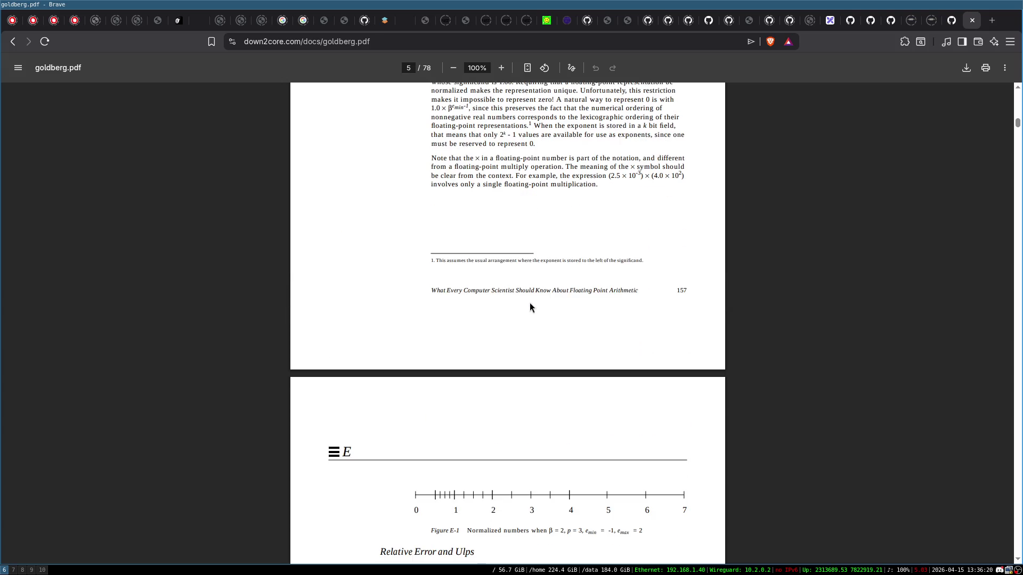
scroll(530, 308, "down", 4)
scroll(530, 307, "up", 4)
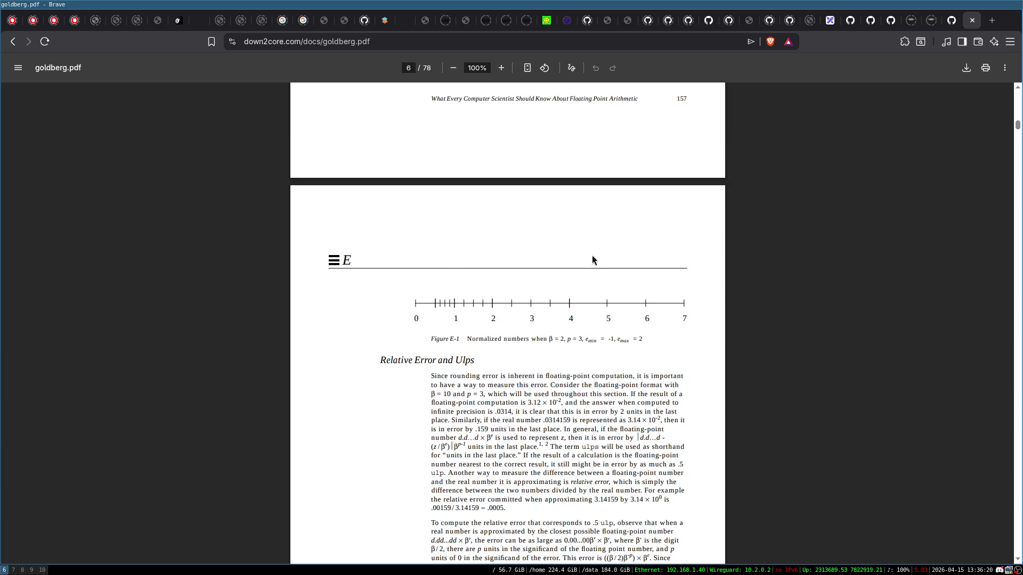
scroll(603, 260, "up", 20)
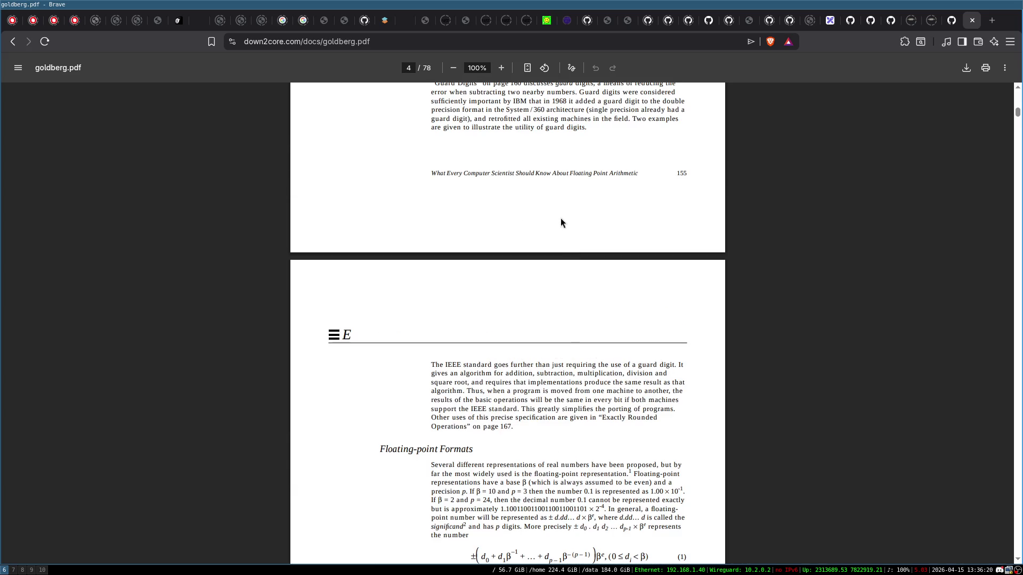
scroll(575, 200, "up", 2)
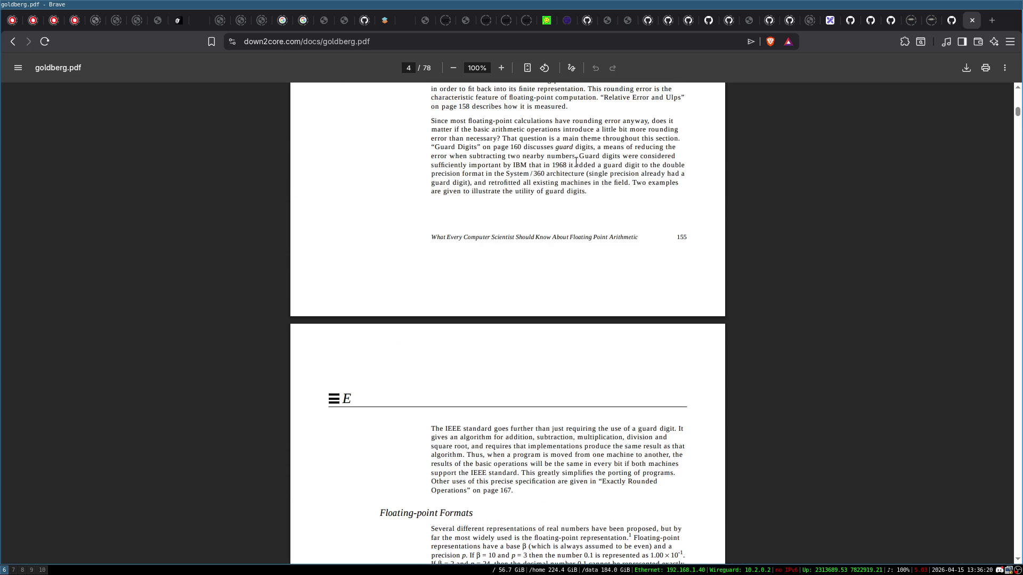
scroll(576, 171, "down", 6)
scroll(576, 170, "down", 8)
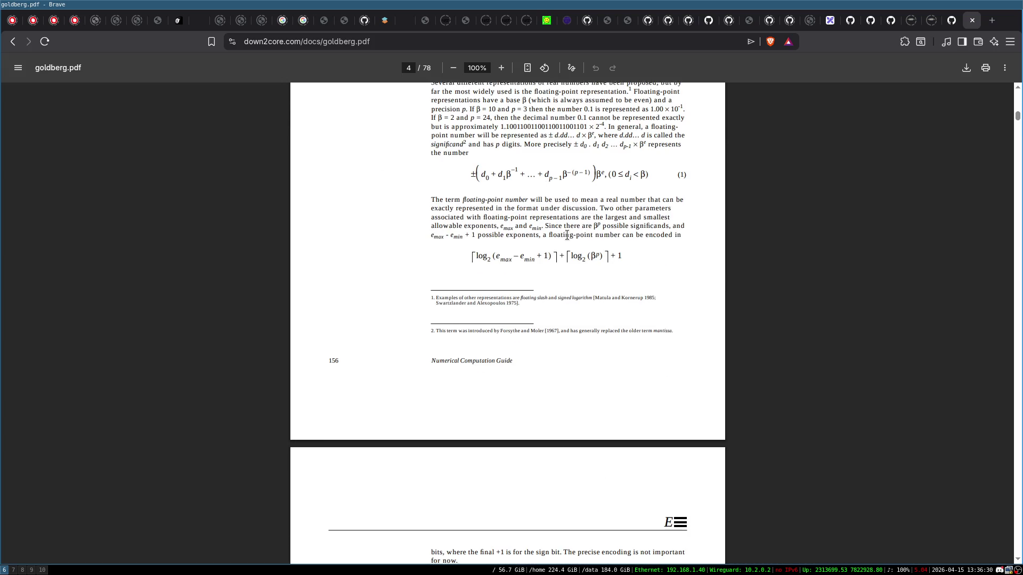
scroll(596, 363, "up", 2)
scroll(557, 224, "up", 20)
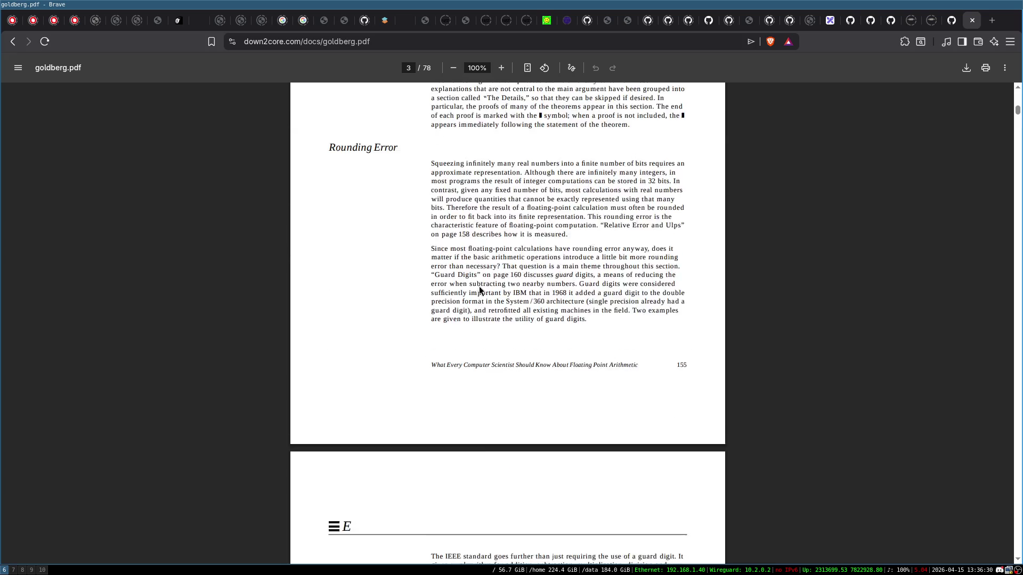
scroll(490, 270, "up", 20)
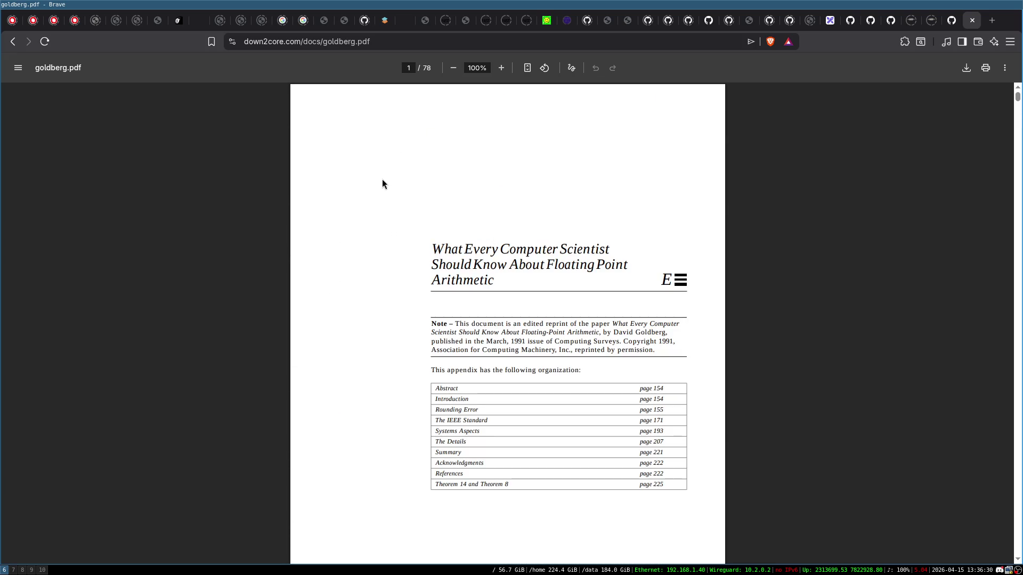
left_click(12, 47)
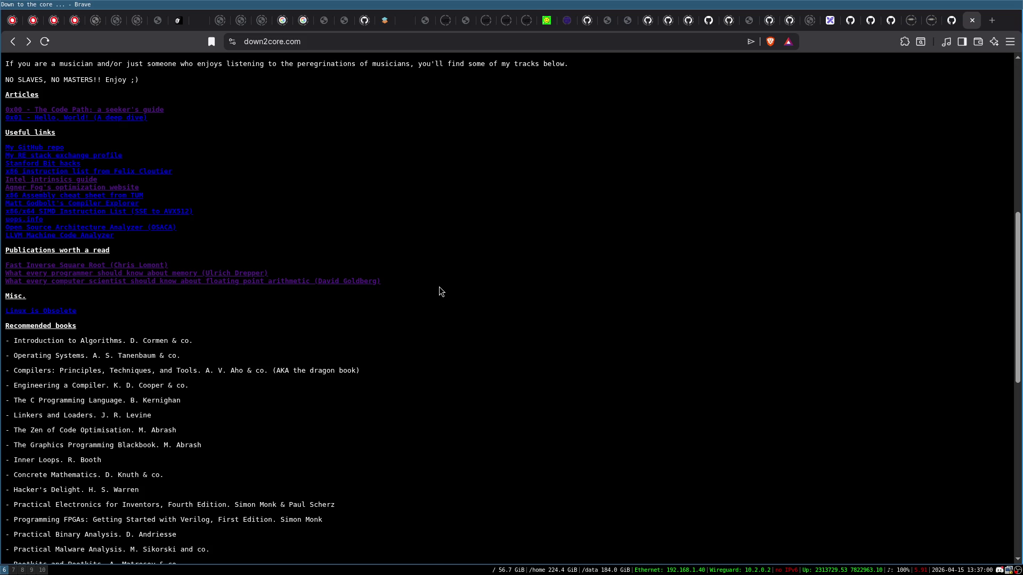
- Click into the address bar to edit the down2core.com URL
left_click(370, 42)
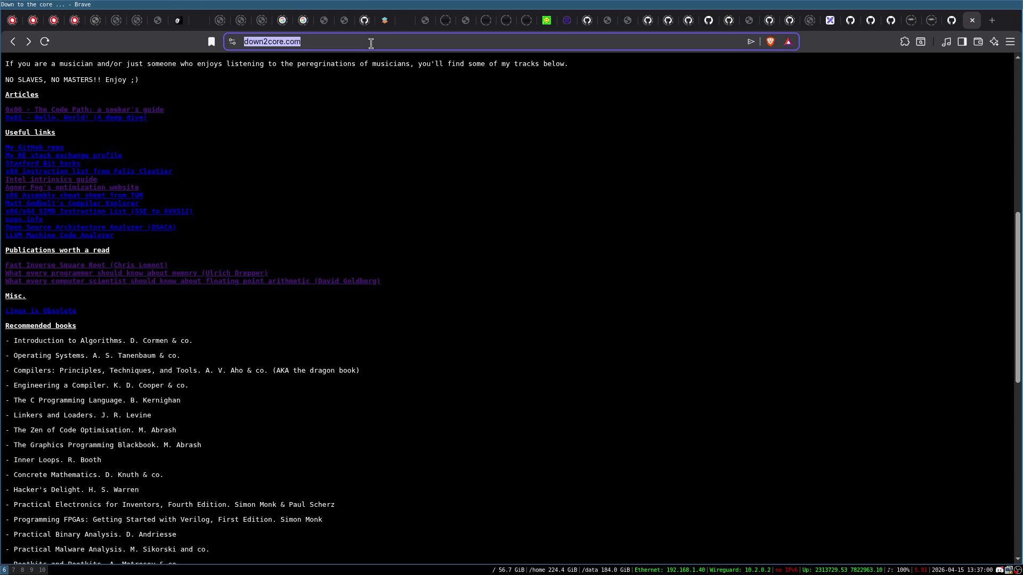
- Write 'S+E+M=> +/-V^E' after the URL, correcting the stray V and '* B'
left_click(371, 43)
type("S")
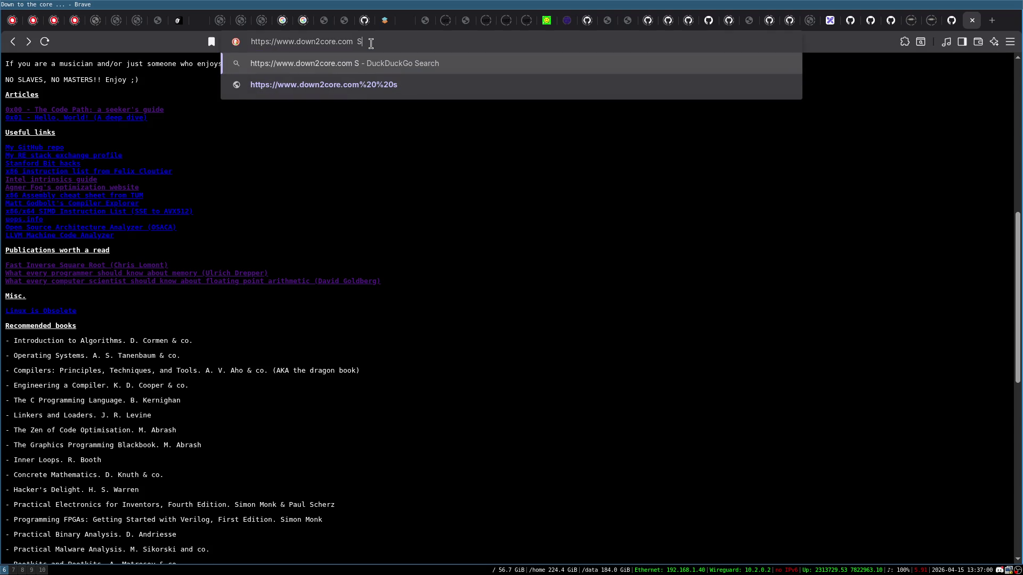
type("+")
type("E+M")
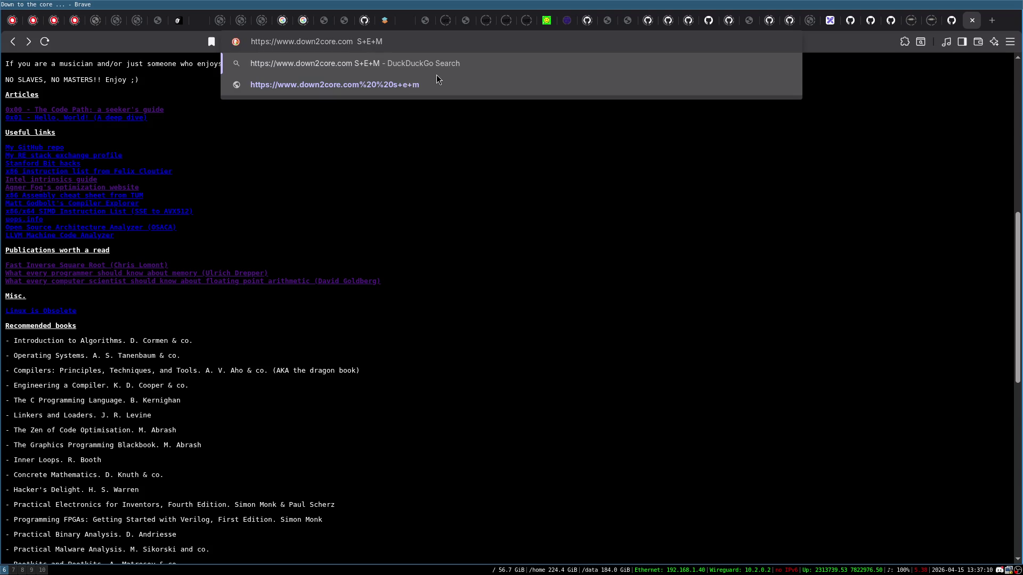
type("=>")
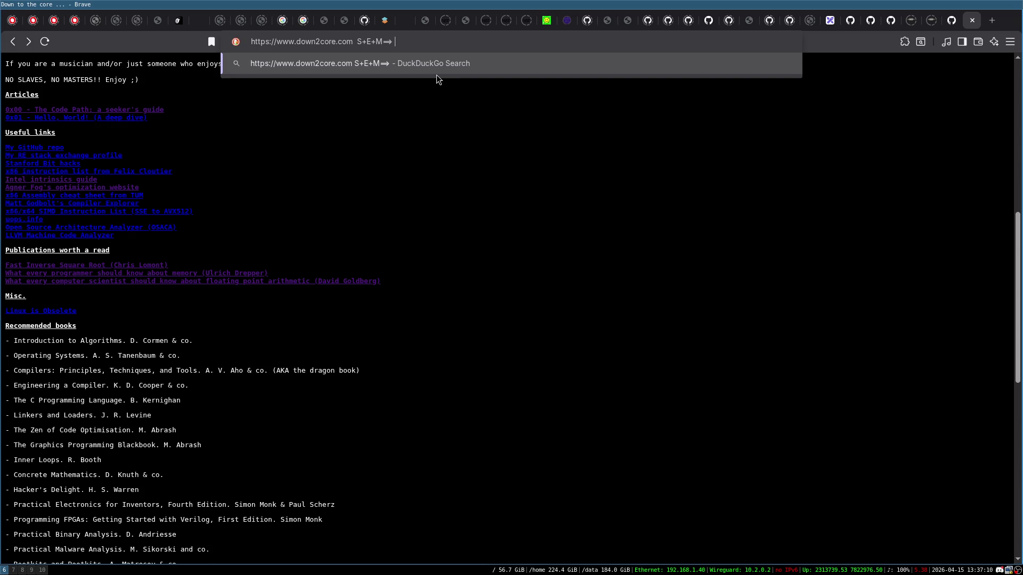
type("+/-")
type("V^")
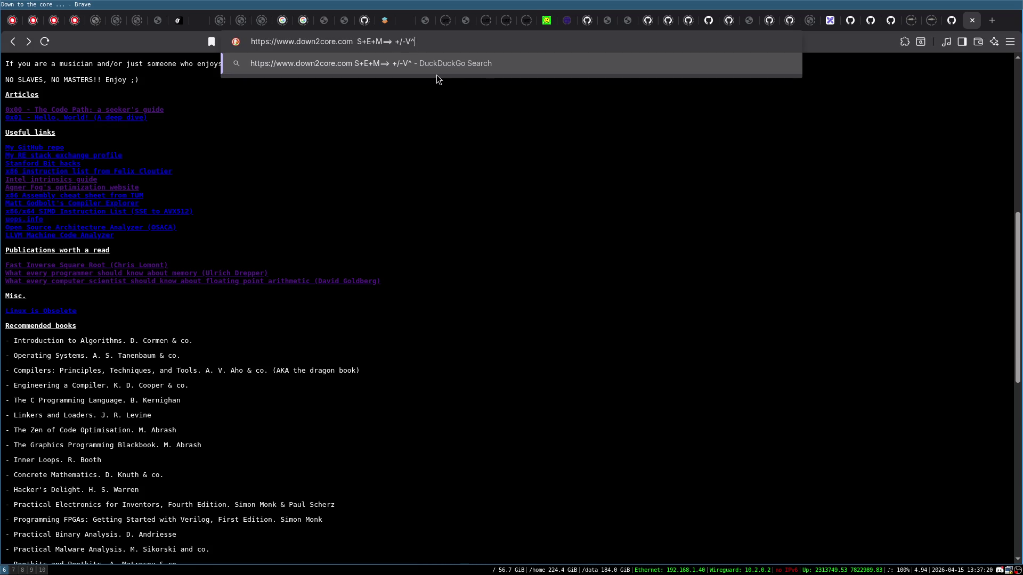
type("V")
key("BackSpace")
type("E")
type(" * ")
type("B")
key("Right")
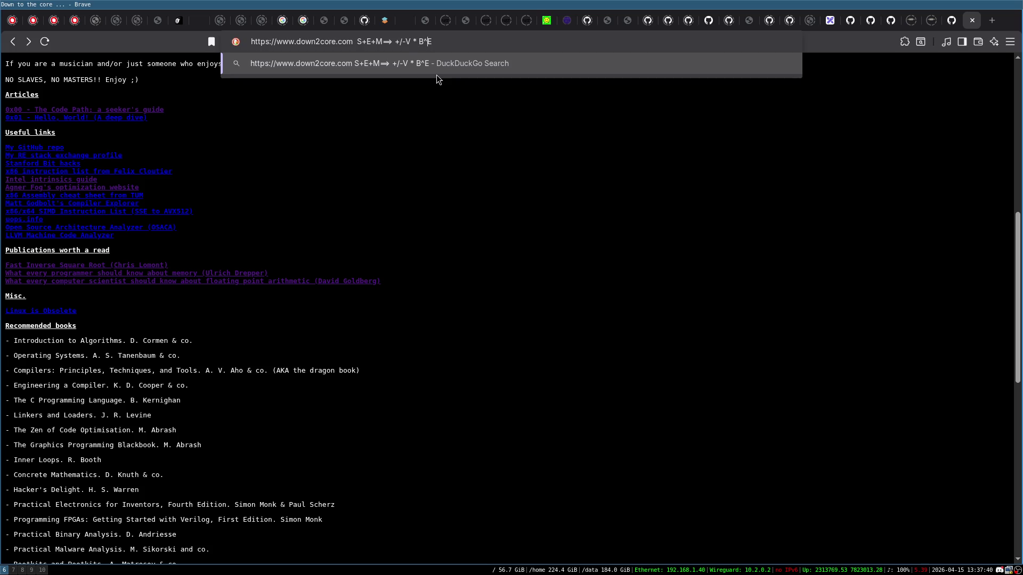
key("BackSpace")
key("BackSpace")
key("BackSpace")
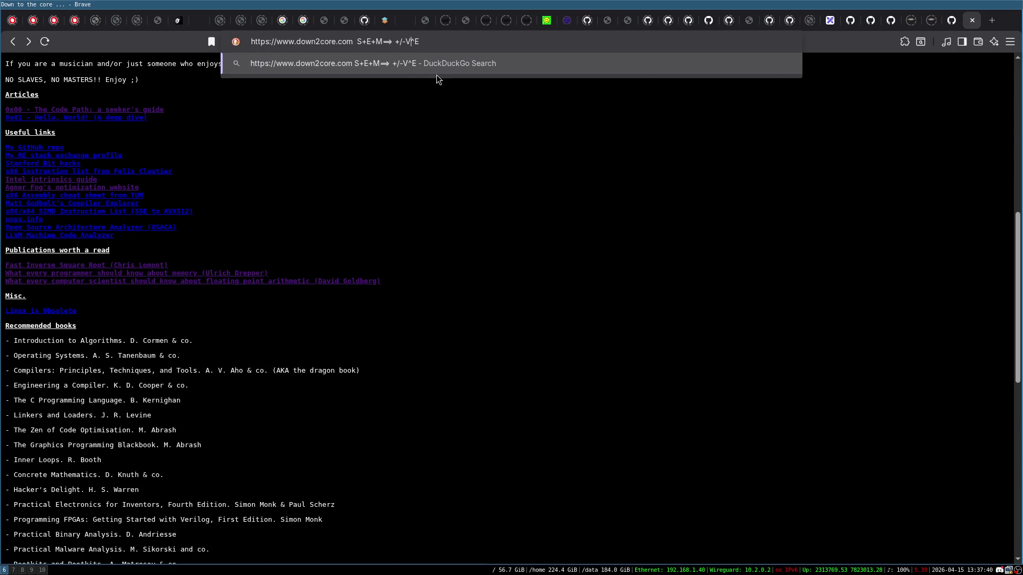
- Remove the ^ before E, then erase the scratch text and leave the address bar
key("Left")
key("Left")
key("Left")
key("BackSpace")
type("* B")
key("BackSpace")
key("BackSpace")
key("BackSpace")
key("Delete")
key("BackSpace")
key("BackSpace")
key("BackSpace")
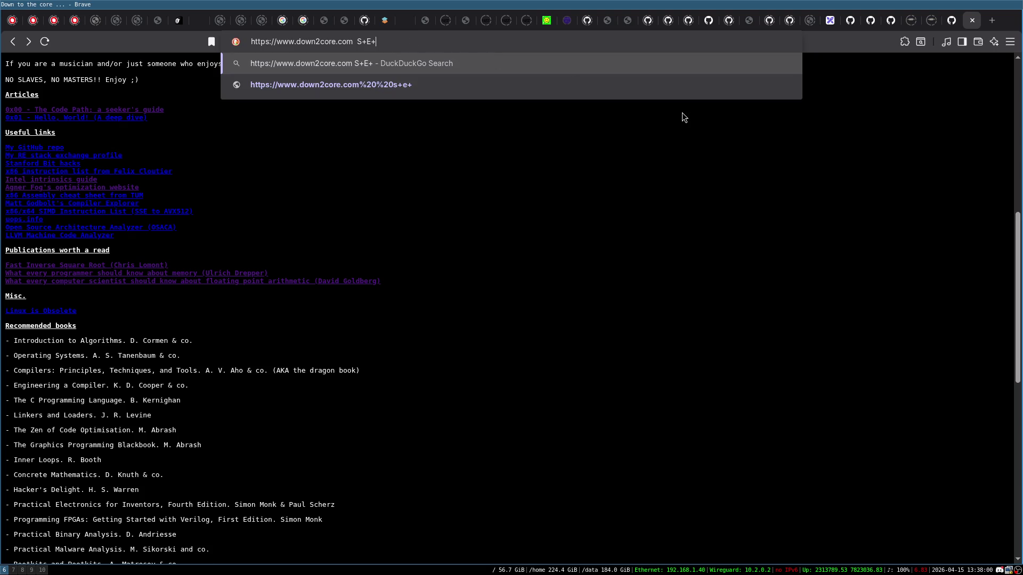
left_click(572, 178)
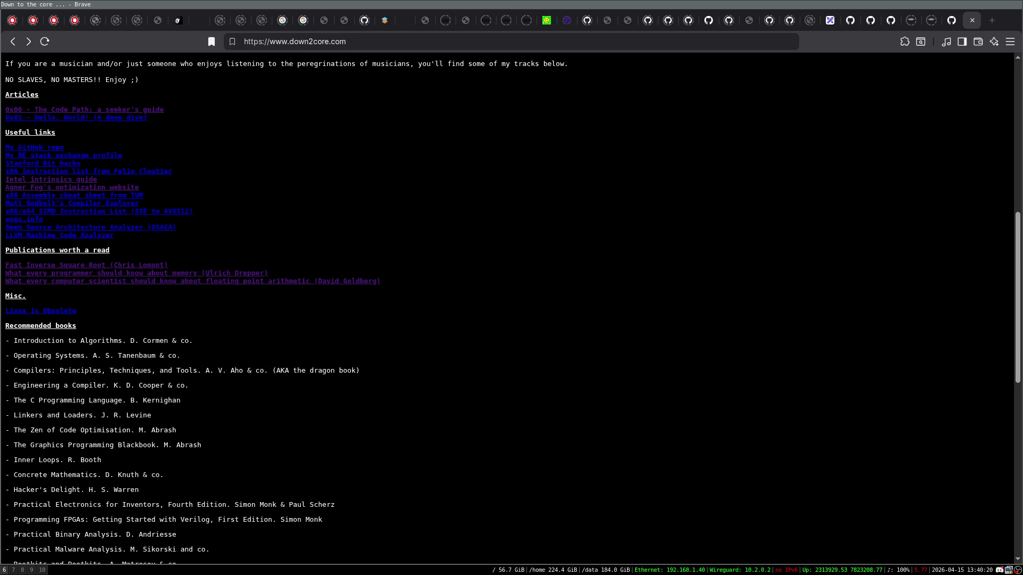
- Switch to the Excalidraw tab with its blank whiteboard
left_click(830, 20)
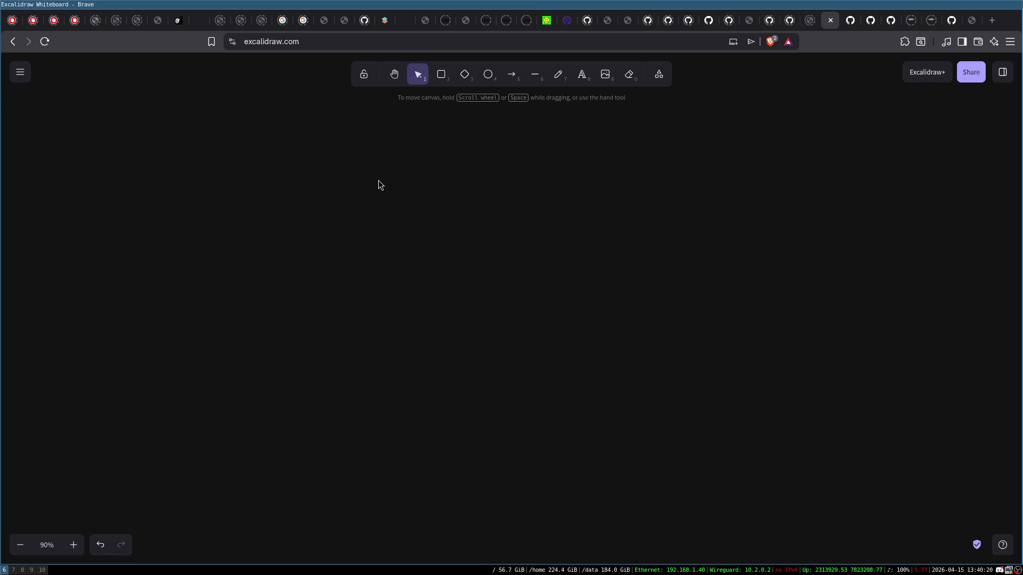
- Draw a rectangle, move it down-left, and label it 'Proto'
left_click(442, 78)
left_click_drag(302, 137, 379, 258)
left_click_drag(341, 213, 282, 276)
double_click(282, 276)
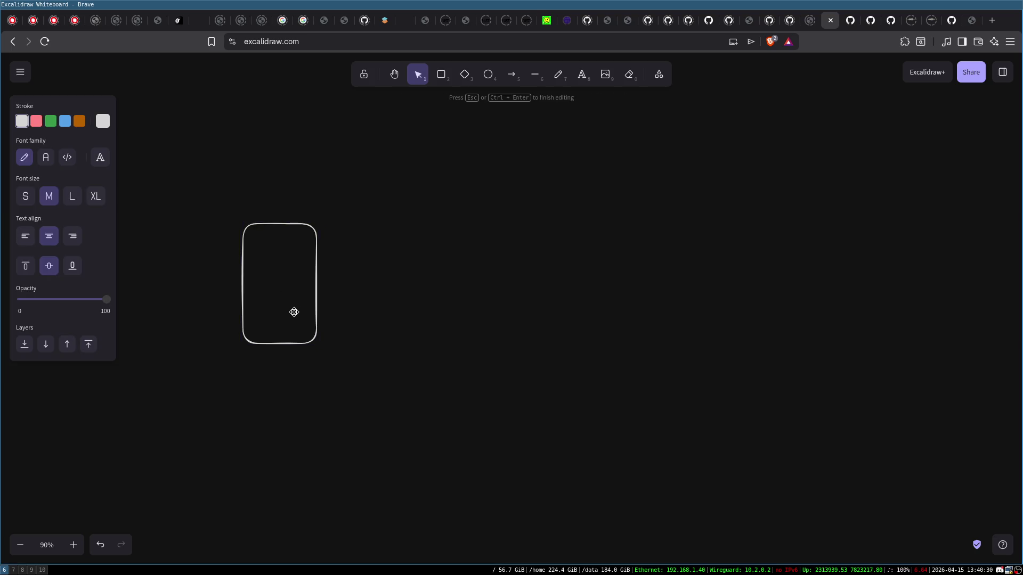
type("Proto")
key("Escape")
- Draw a V-shaped loop arrow under Proto from its right edge to its left edge
key("a")
mouse_move(312, 269)
left_mouse_down()
mouse_move(324, 350)
mouse_move(240, 309)
mouse_move(241, 286)
left_mouse_up()
left_click(277, 352)
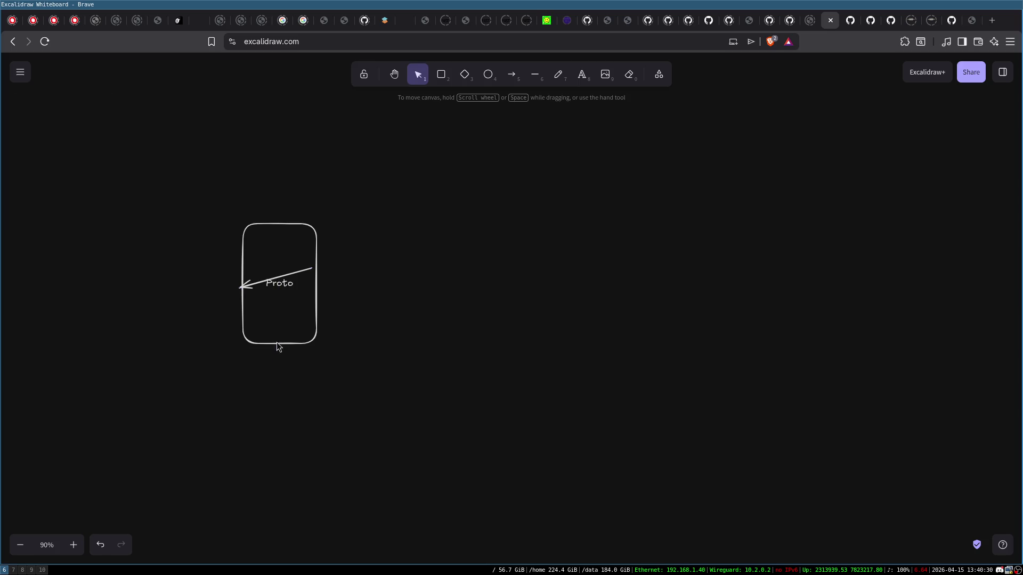
left_click(279, 281)
left_click_drag(278, 279, 281, 429)
left_click_drag(311, 269, 317, 288)
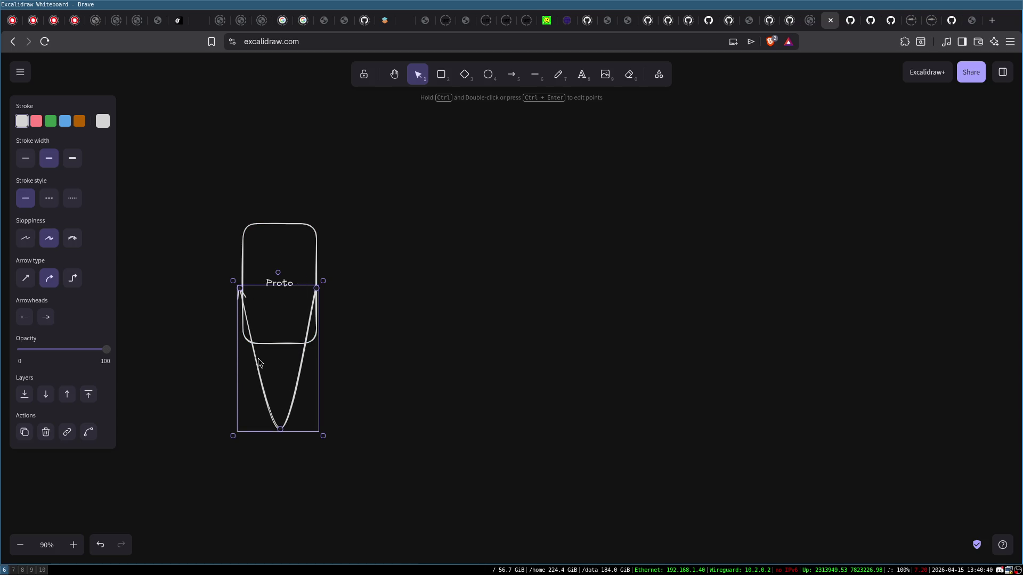
left_click_drag(281, 429, 275, 384)
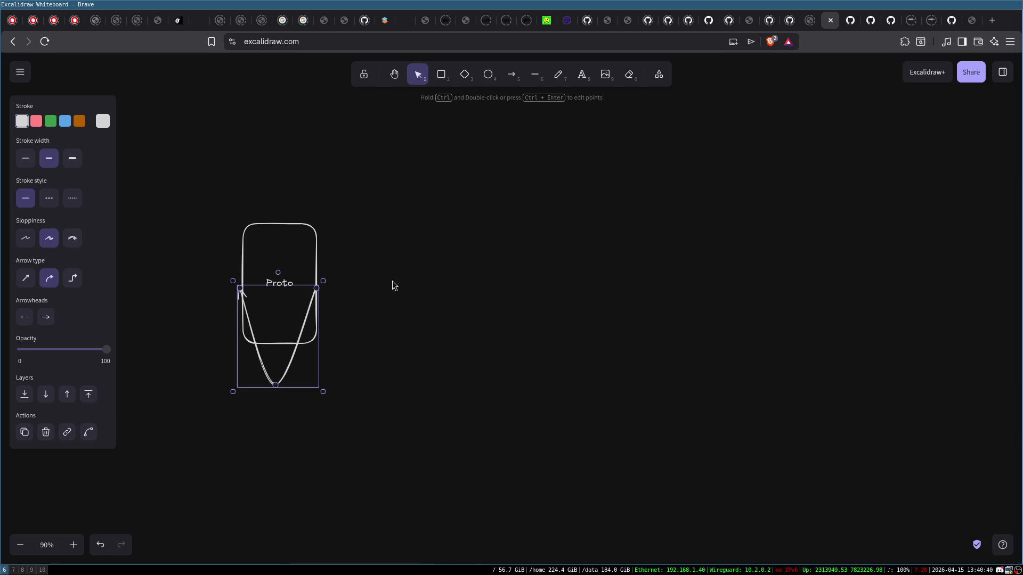
- Label the loop arrow 'Iter'
left_click(392, 280)
left_click(277, 389)
double_click(276, 389)
type("Iter")
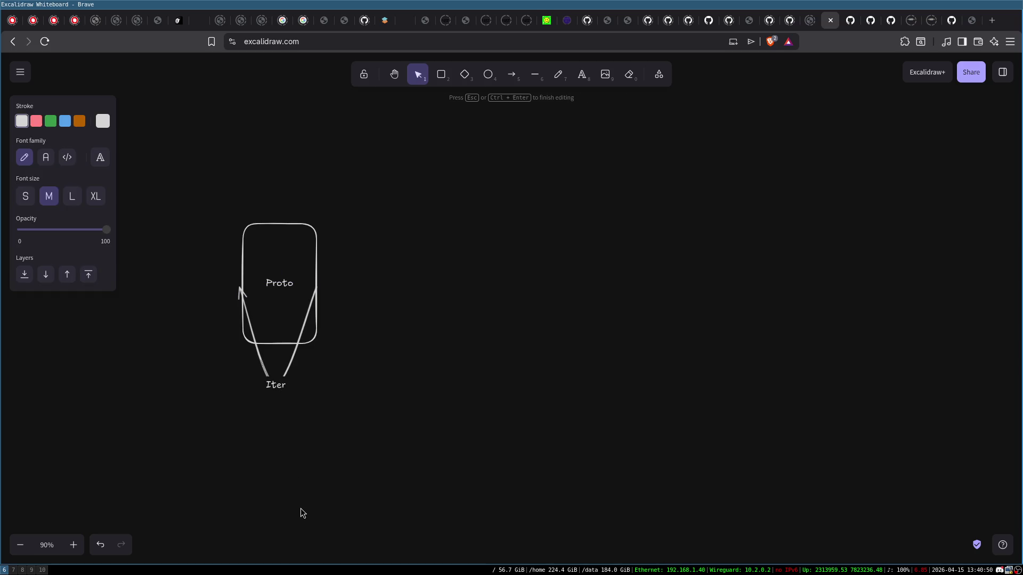
key("Escape")
key("Escape")
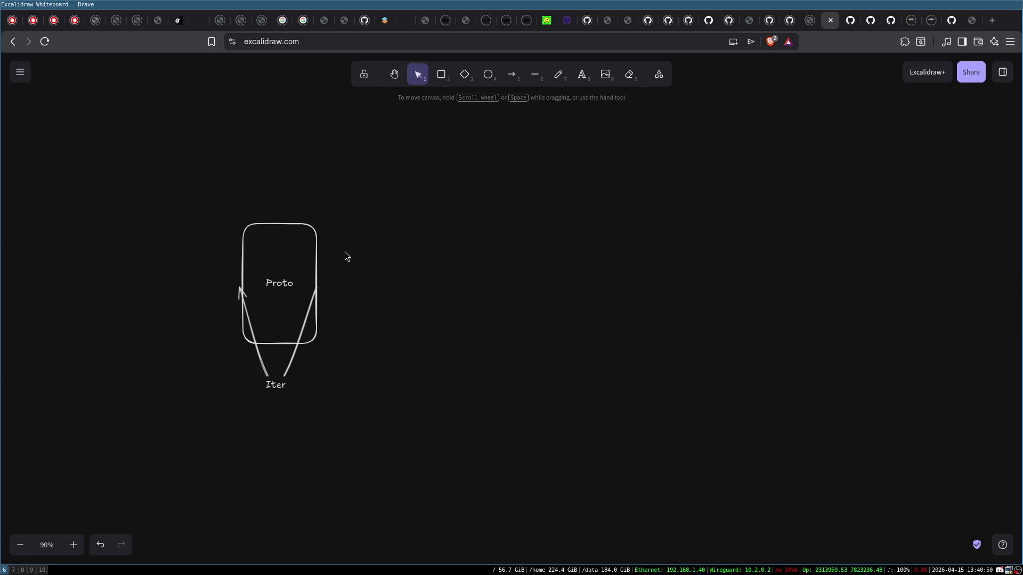
left_click(441, 75)
- Draw a box right of Proto and label it Alpha
mouse_move(356, 224)
left_mouse_down()
mouse_move(434, 270)
mouse_move(447, 358)
mouse_move(440, 346)
left_mouse_up()
double_click(396, 285)
type("Alpha")
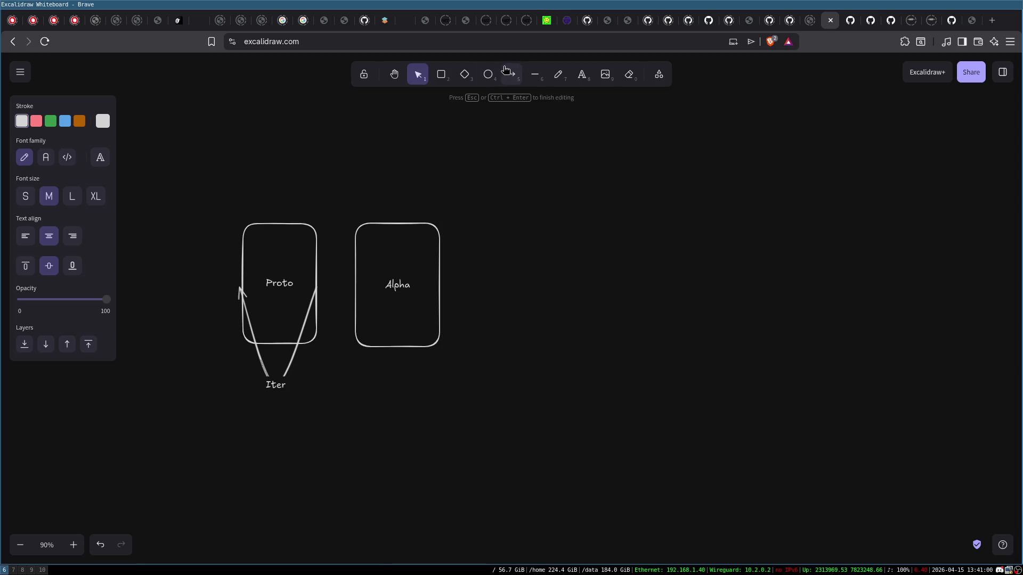
left_click(510, 75)
- Draw an arrow from Proto to Alpha
left_click(305, 278)
key("Escape")
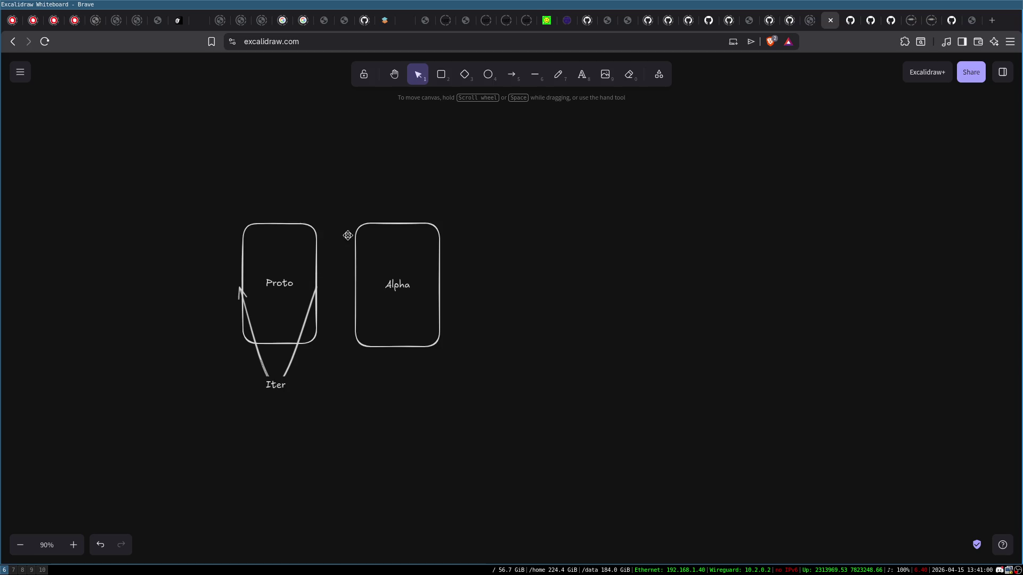
left_click(510, 75)
left_click_drag(303, 272, 368, 273)
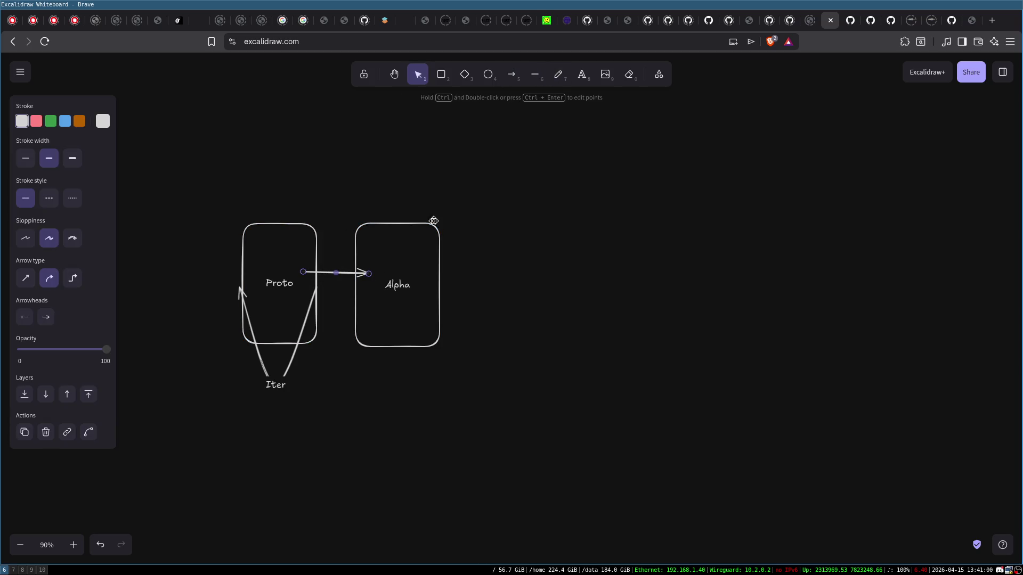
- Add a tall box right of Alpha labelled 'Static', correcting the capitalisation typo
left_click(441, 74)
mouse_move(484, 202)
left_mouse_down()
mouse_move(515, 233)
mouse_move(538, 495)
left_mouse_up()
left_click_drag(526, 417, 525, 376)
double_click(505, 263)
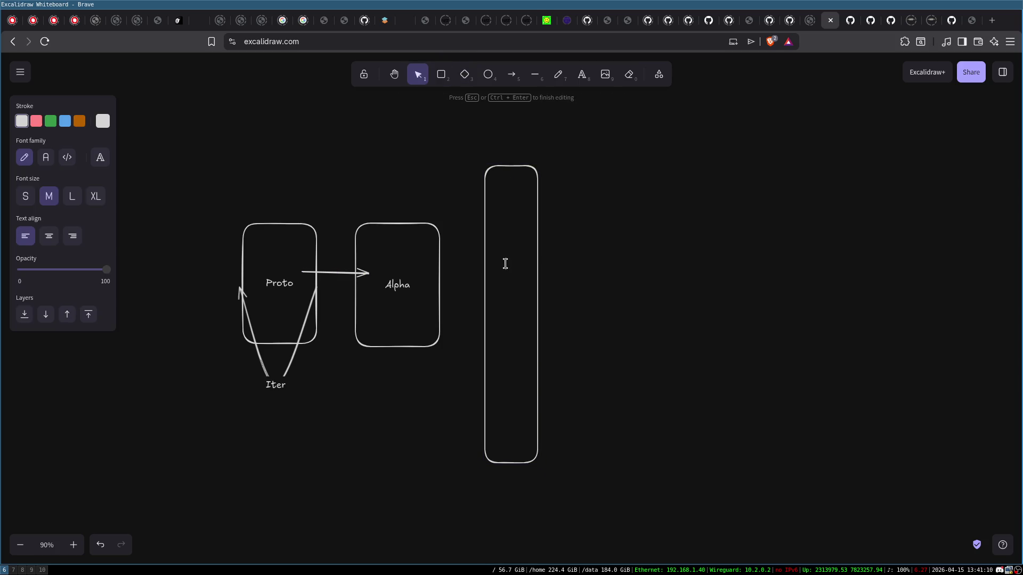
type("STatic")
key("Left")
key("Left")
key("Left")
key("Delete")
type("t")
left_click(647, 321)
- Draw a new box above-left of Proto and start its label
left_click(504, 263)
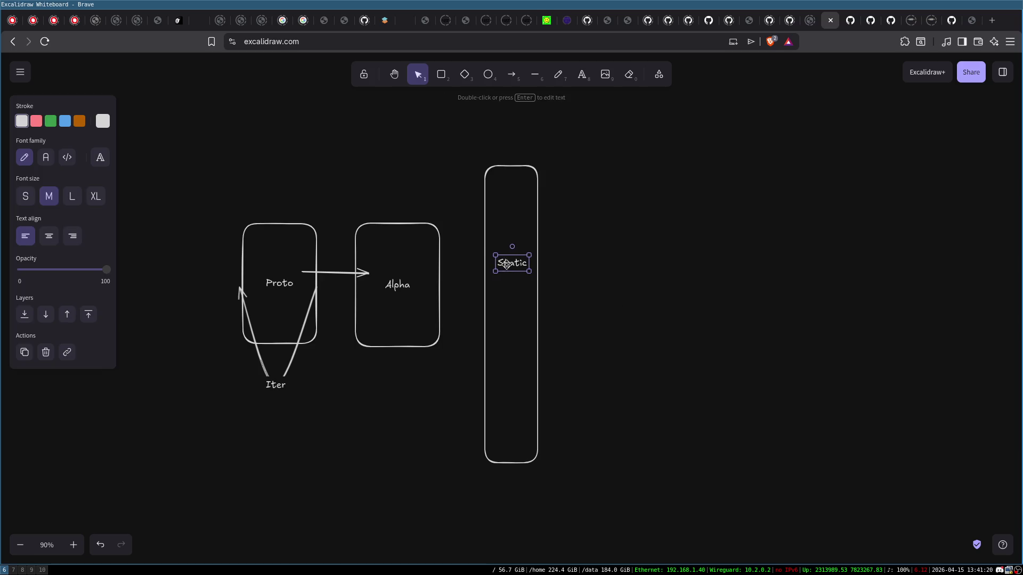
key("r")
left_click_drag(145, 142, 226, 219)
key("Return")
- Label the new box 'Design0' and move it up above Proto
type("Design0")
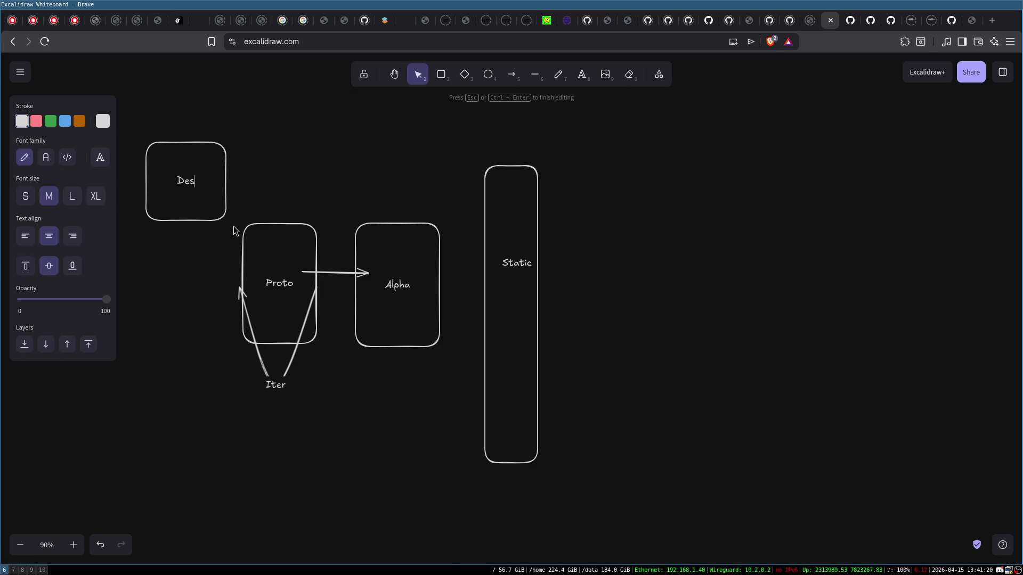
left_click(290, 160)
left_click_drag(198, 155, 285, 112)
- Draw arrows between Design and Proto in both directions
left_click(513, 79)
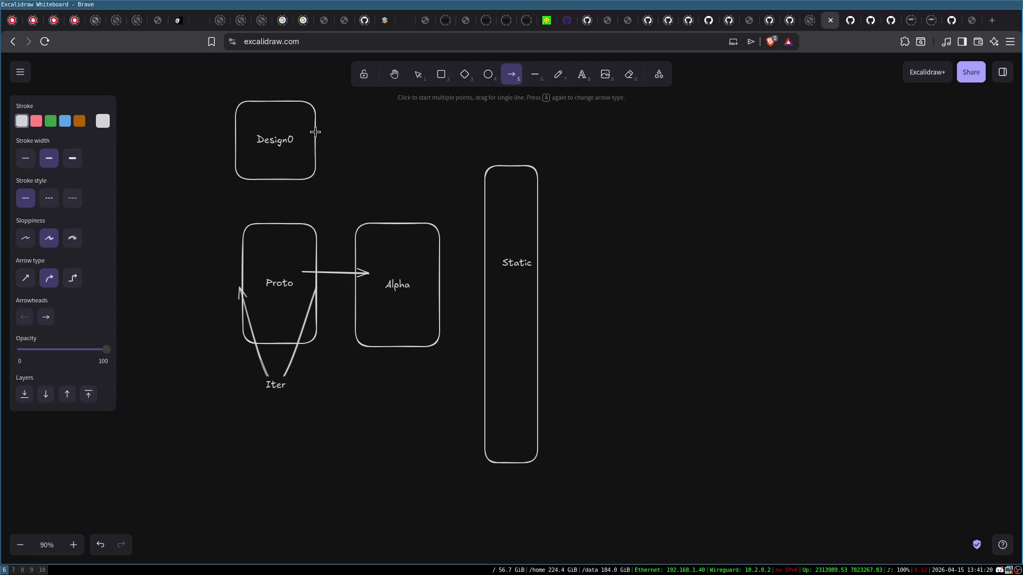
mouse_move(274, 170)
left_mouse_down()
mouse_move(275, 233)
mouse_move(295, 168)
left_mouse_up()
key("l")
key("a")
left_click(292, 145)
- Rename the 'Design0' label to 'Design[i]'
double_click(292, 145)
key("End")
key("BackSpace")
type("[i]")
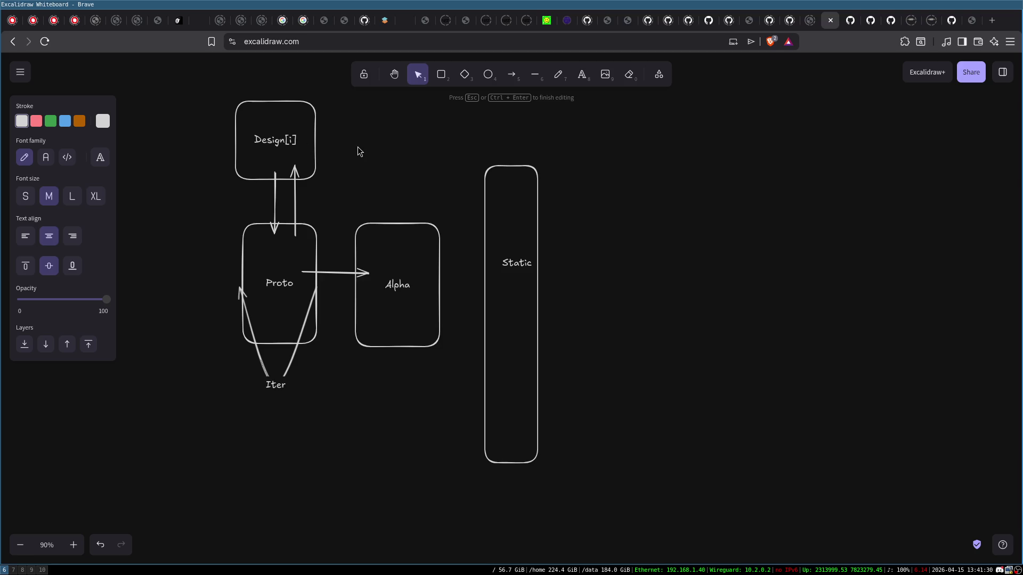
left_click(357, 152)
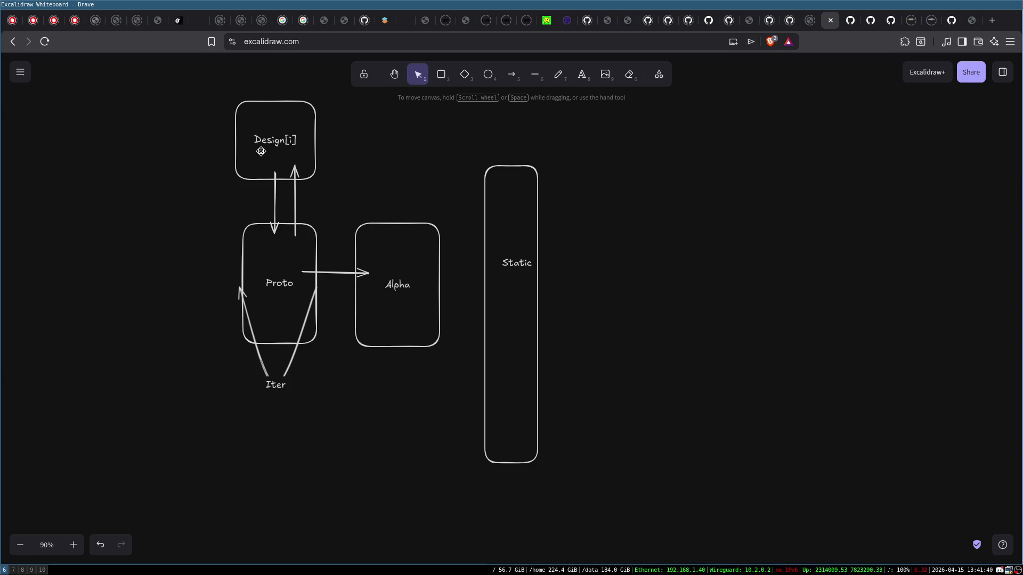
mouse_move(213, 88)
left_mouse_down()
mouse_move(334, 388)
mouse_move(338, 433)
mouse_move(235, 107)
left_mouse_up()
left_click(242, 148)
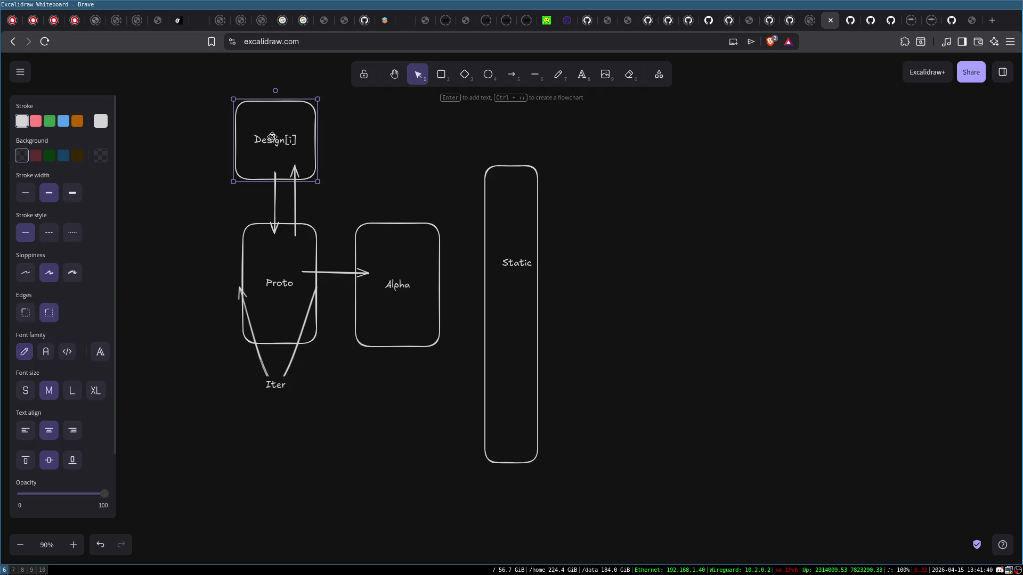
left_click(354, 127)
left_click_drag(221, 93, 354, 197)
left_click(361, 174)
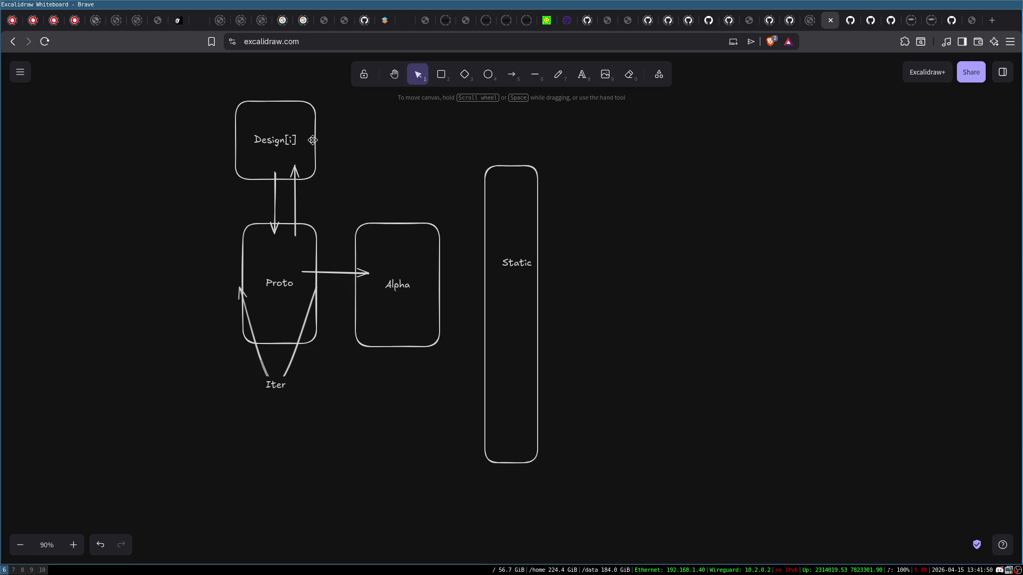
mouse_move(219, 98)
left_mouse_down()
mouse_move(338, 196)
mouse_move(347, 174)
left_mouse_up()
left_click(347, 174)
mouse_move(233, 212)
left_mouse_down()
mouse_move(320, 286)
mouse_move(339, 411)
left_mouse_up()
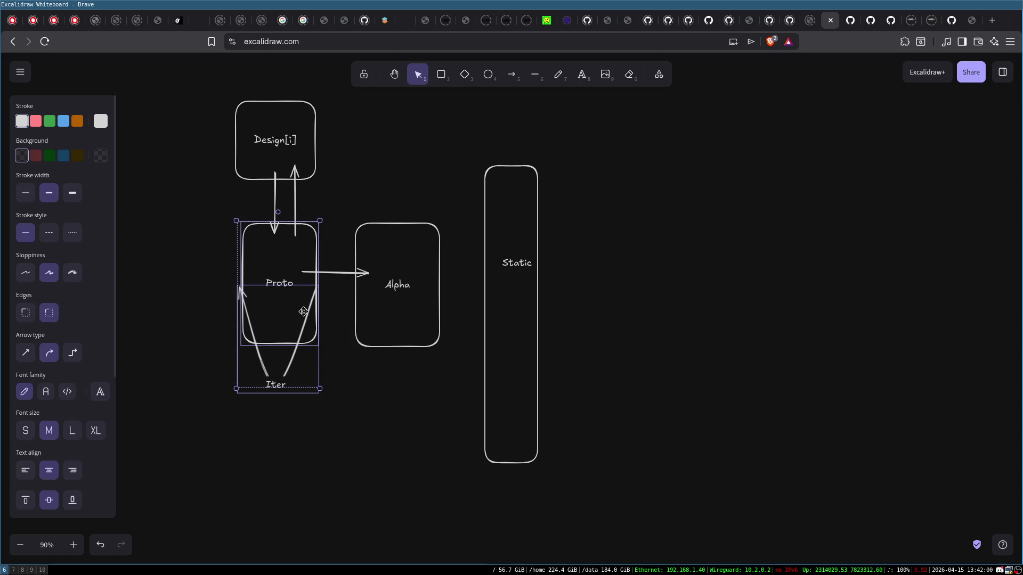
left_click(313, 494)
left_click_drag(342, 192, 446, 378)
left_click(431, 413)
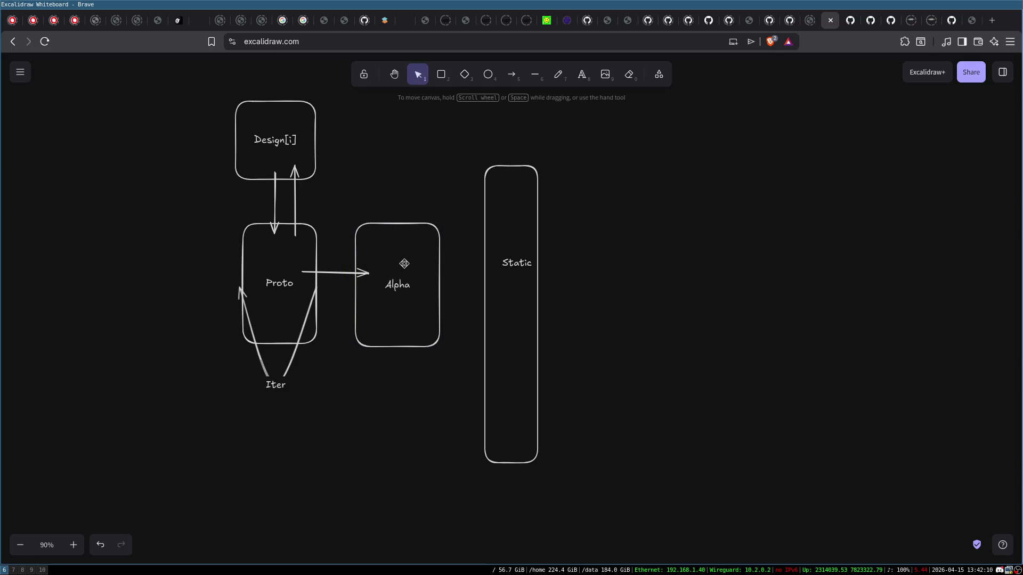
left_click(288, 280)
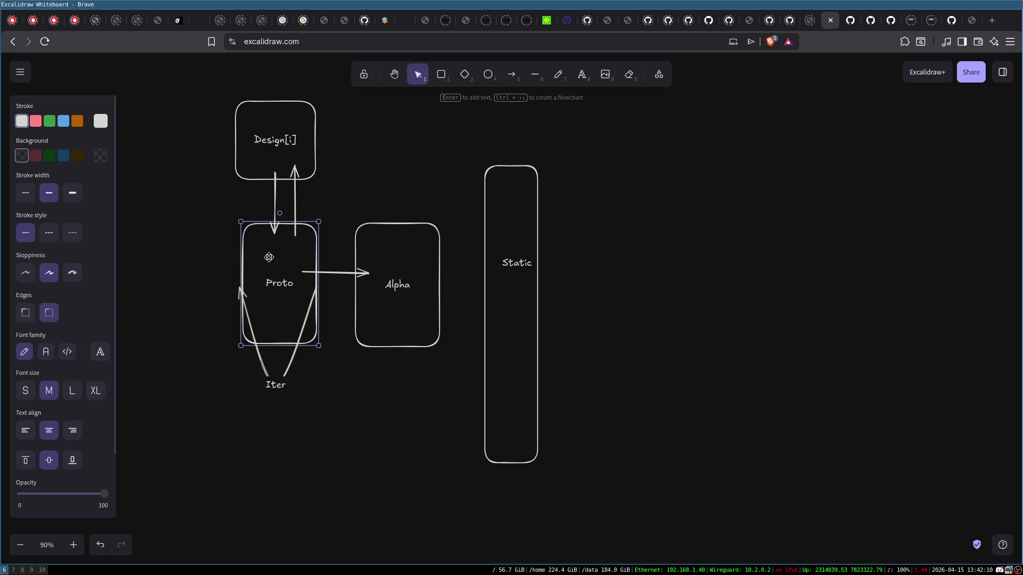
left_click(430, 443)
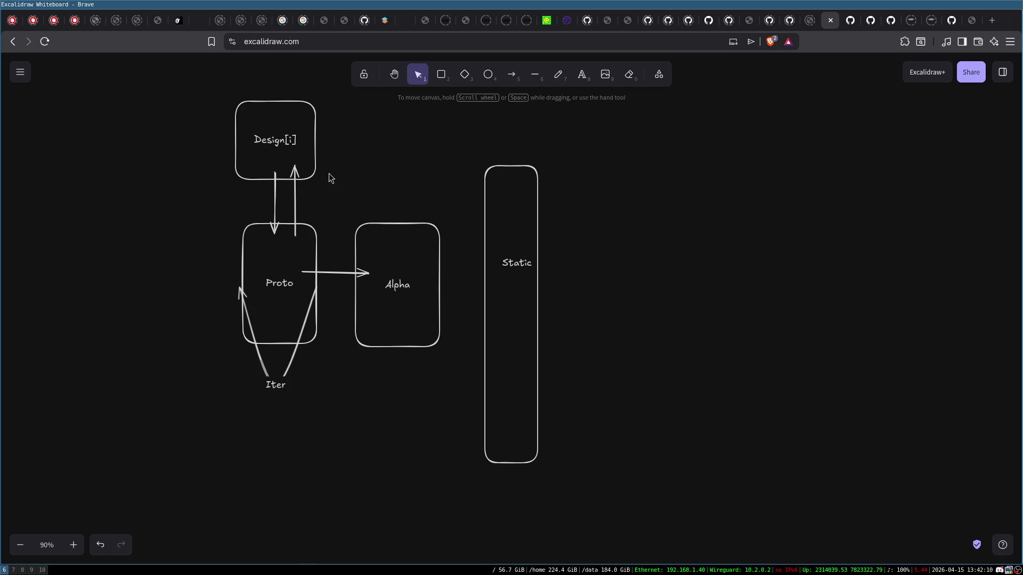
left_click(314, 160)
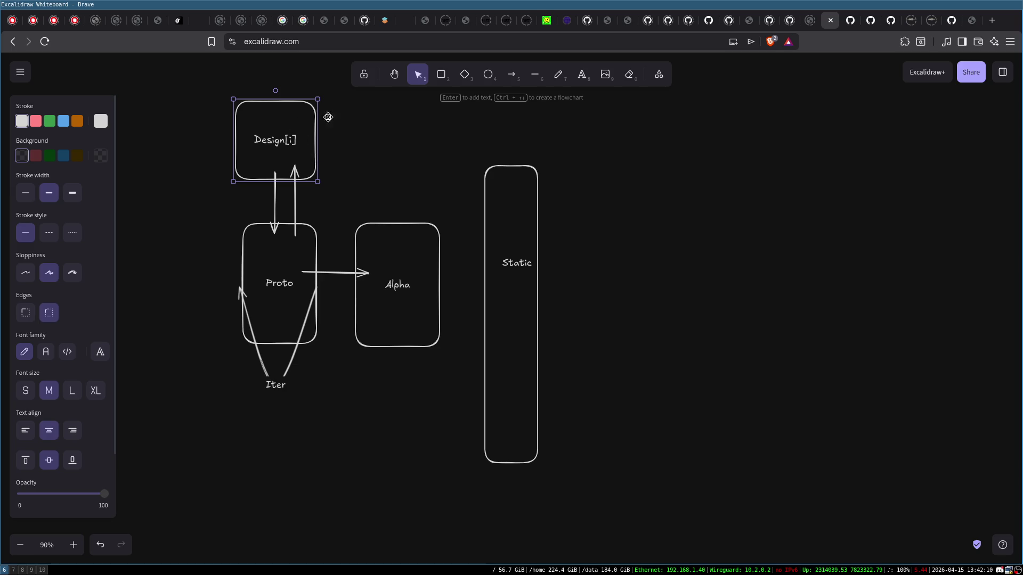
left_click(740, 142)
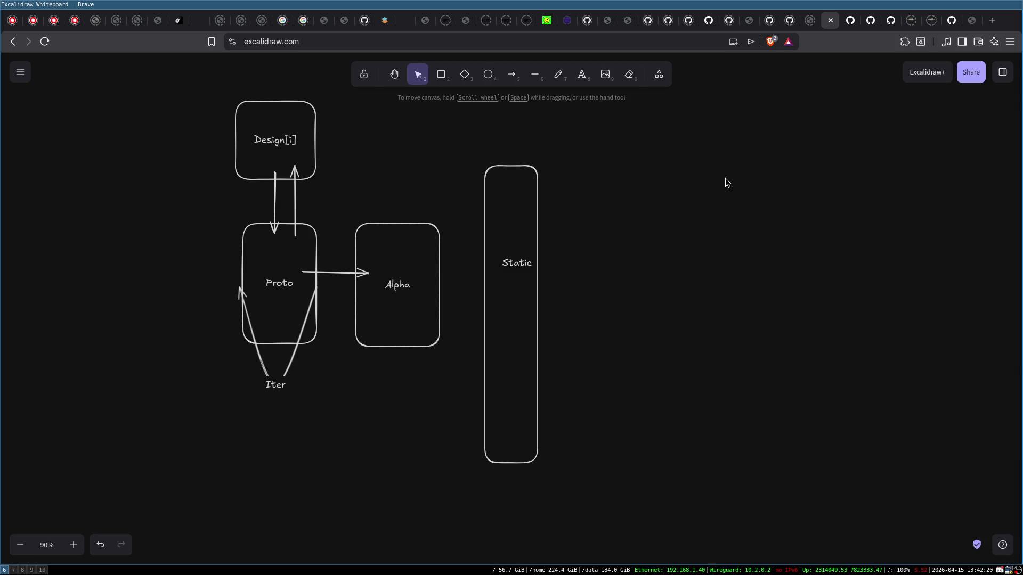
left_click_drag(636, 139, 676, 199)
left_click_drag(834, 143, 900, 207)
left_click_drag(523, 265, 518, 244)
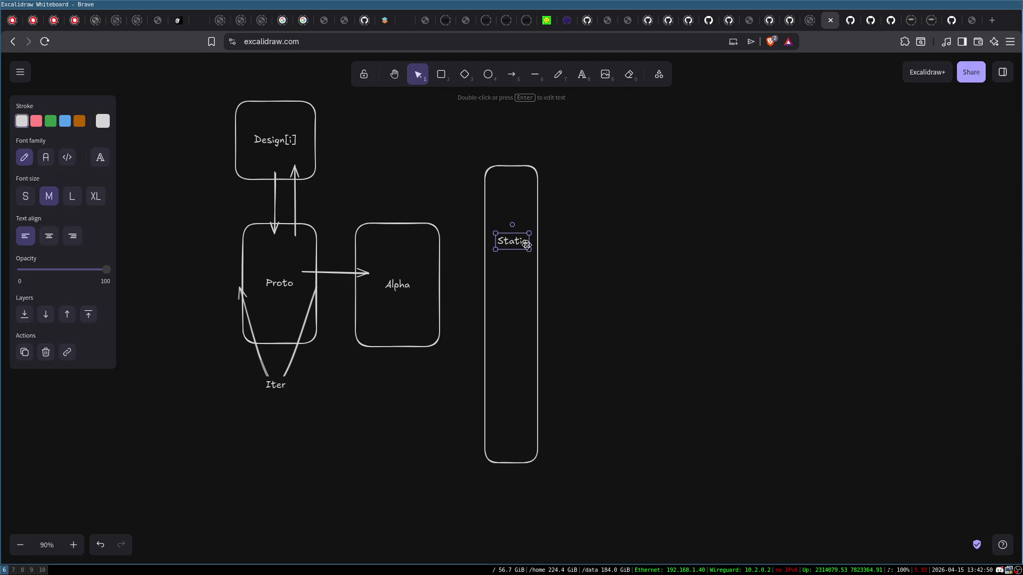
- Add a 'Dynamic' label below 'Static' and space both down inside the tall box
left_click(567, 249)
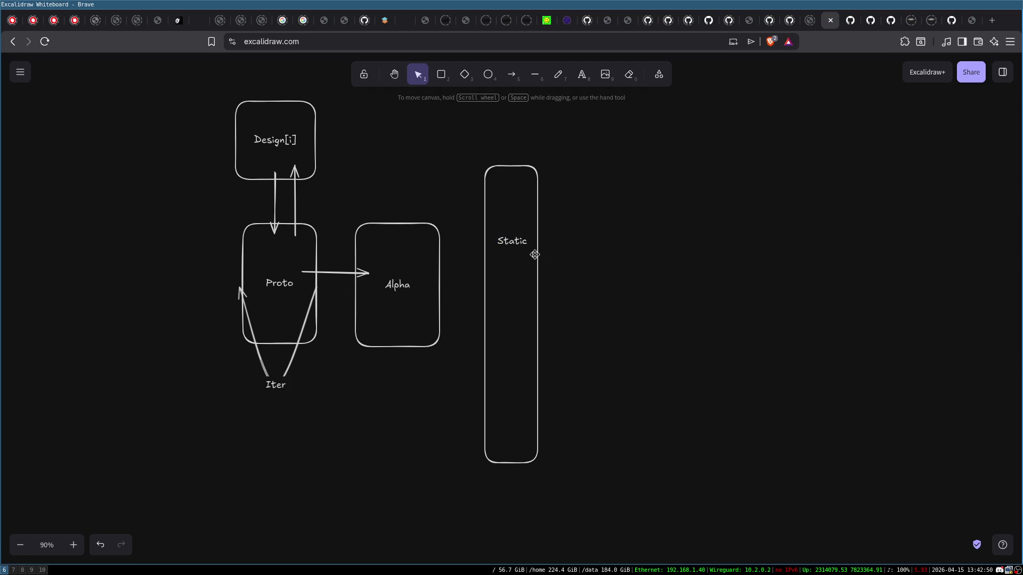
left_click(511, 244)
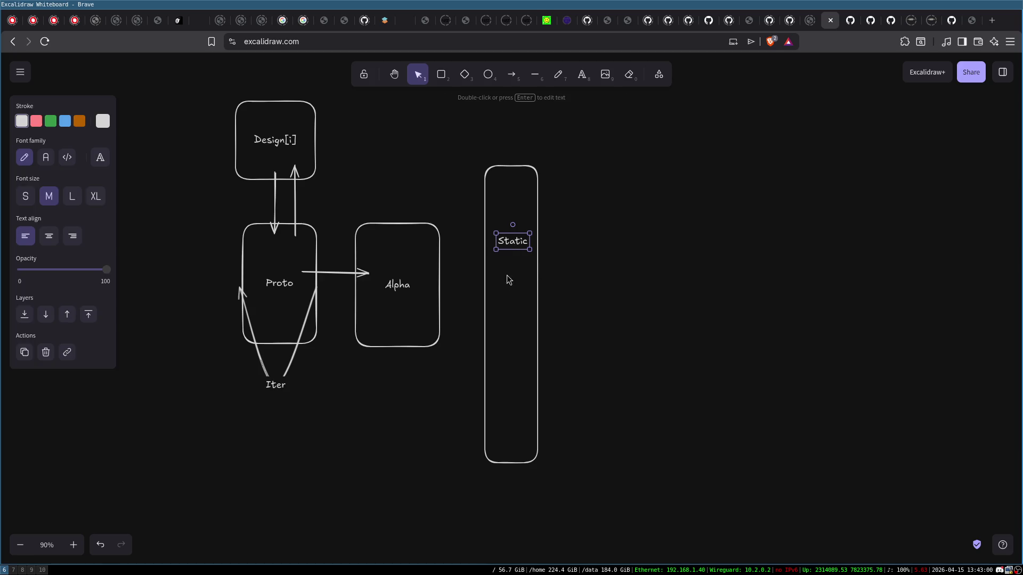
double_click(493, 290)
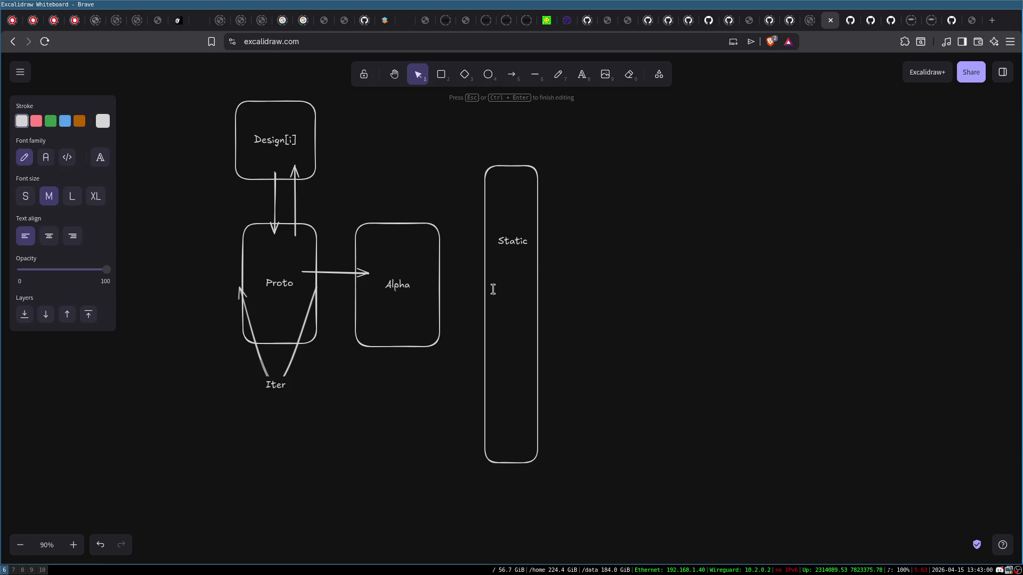
type("Dynami")
type("c")
left_click(472, 333)
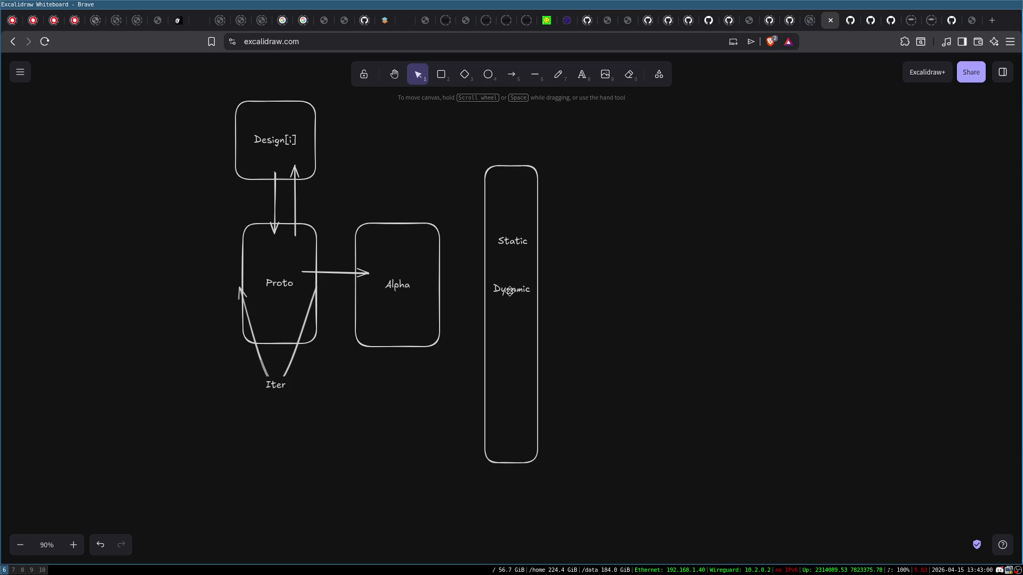
left_click_drag(510, 292, 510, 316)
left_click_drag(513, 241, 513, 264)
- Draw an arrow from Alpha to the tall testing box
left_click(595, 260)
left_click_drag(226, 87, 358, 205)
left_click(385, 168)
left_click(441, 275)
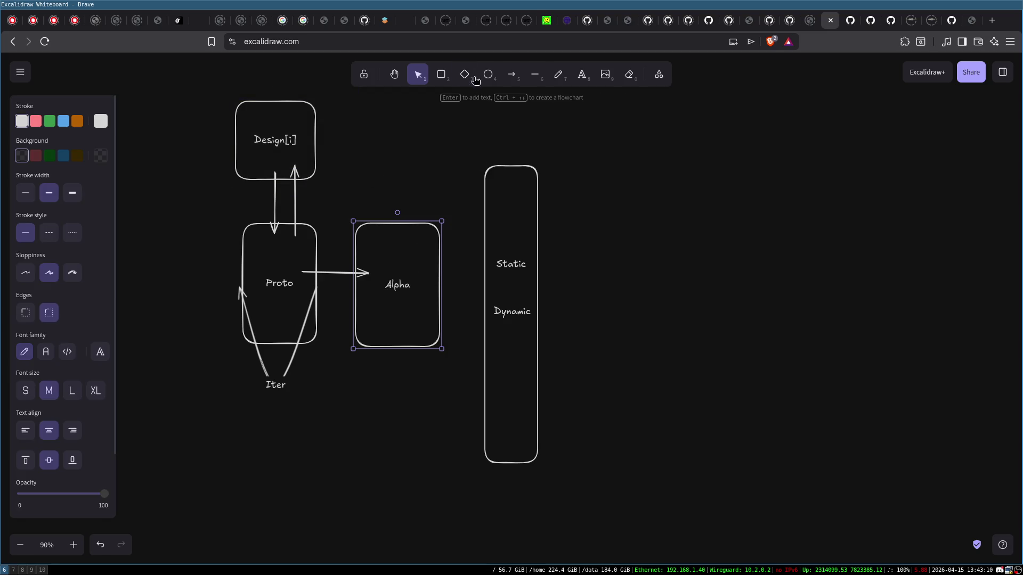
left_click(512, 74)
left_click_drag(432, 284, 507, 285)
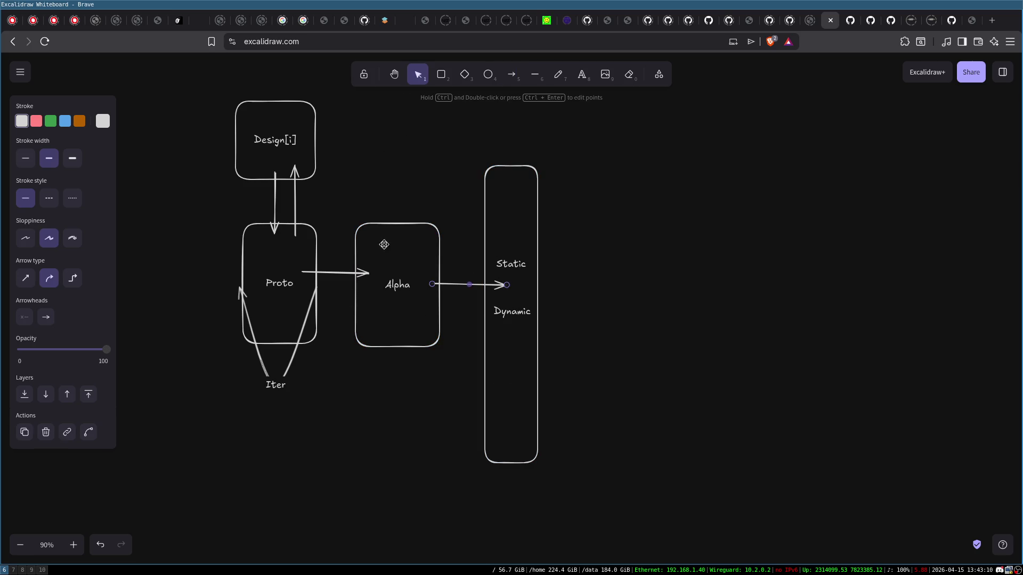
- Add a box labelled 'Beta' to the right of the tall column
left_click(441, 75)
left_click_drag(567, 220, 687, 351)
left_click_drag(648, 324, 650, 291)
double_click(650, 290)
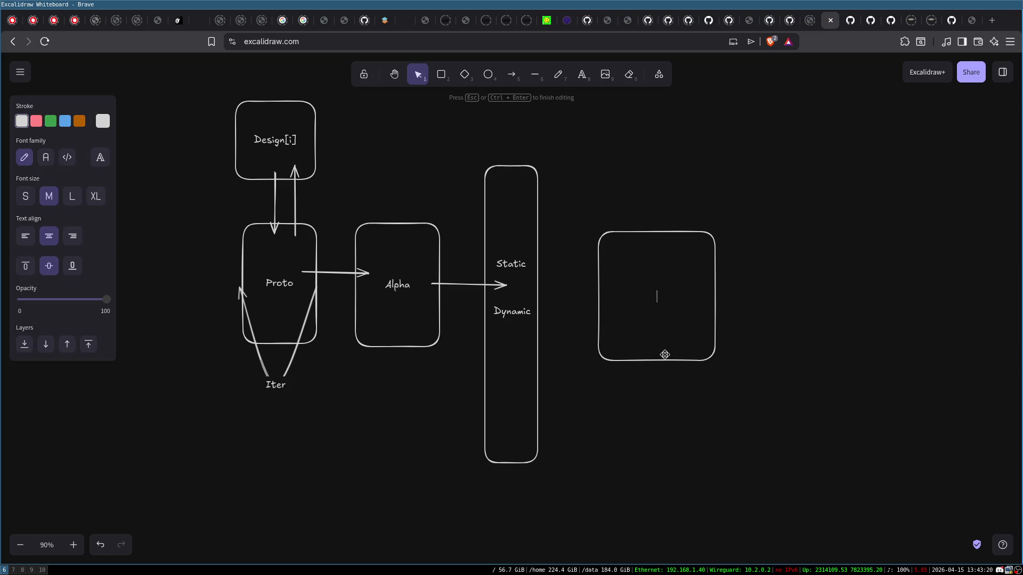
type("Beta")
left_click(611, 151)
left_click(659, 279)
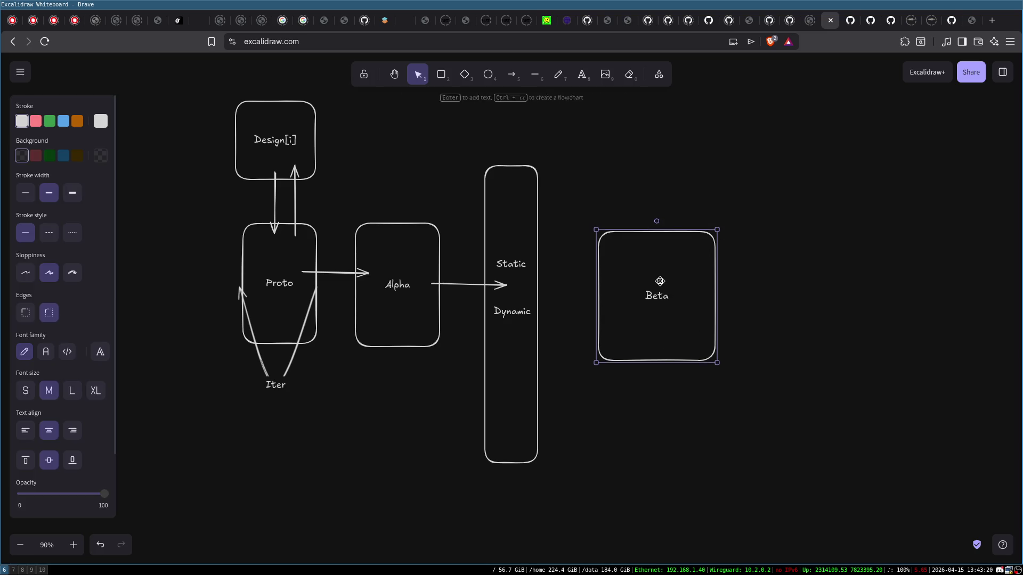
left_click_drag(659, 279, 659, 284)
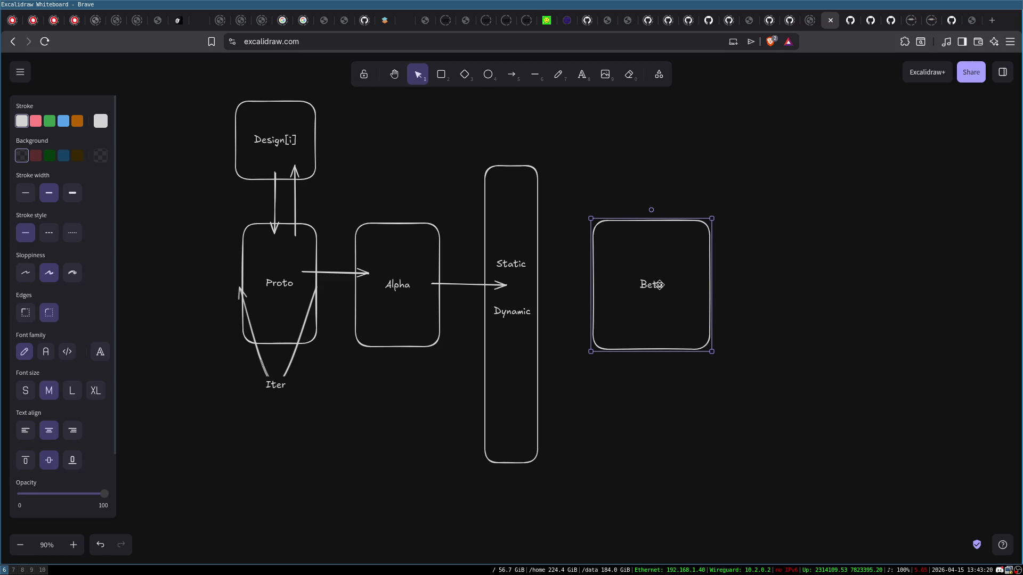
left_click(644, 161)
- Draw an arrow from the tall column to Beta and return to selection
left_click(511, 74)
left_click_drag(528, 286, 603, 283)
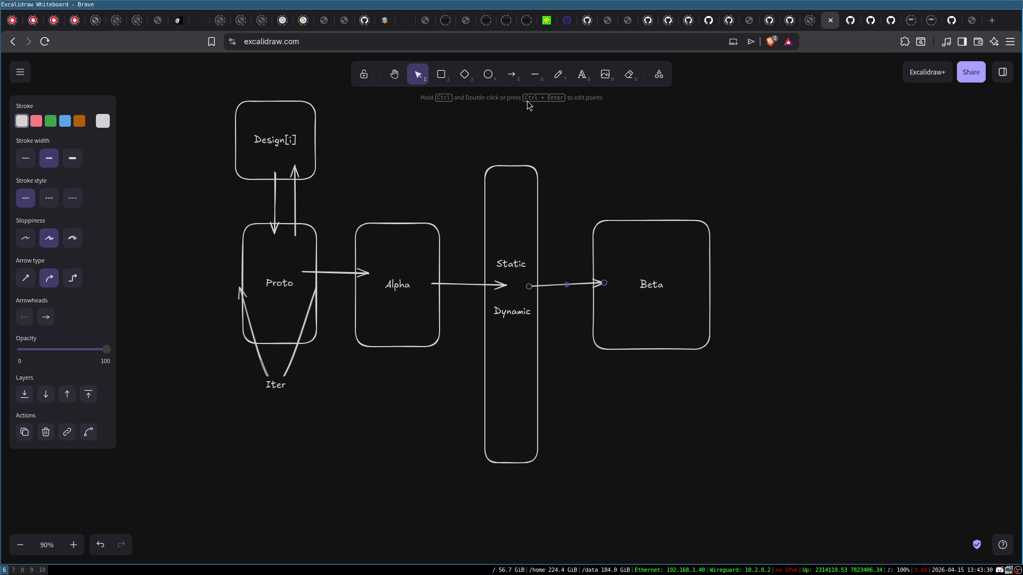
left_click(512, 75)
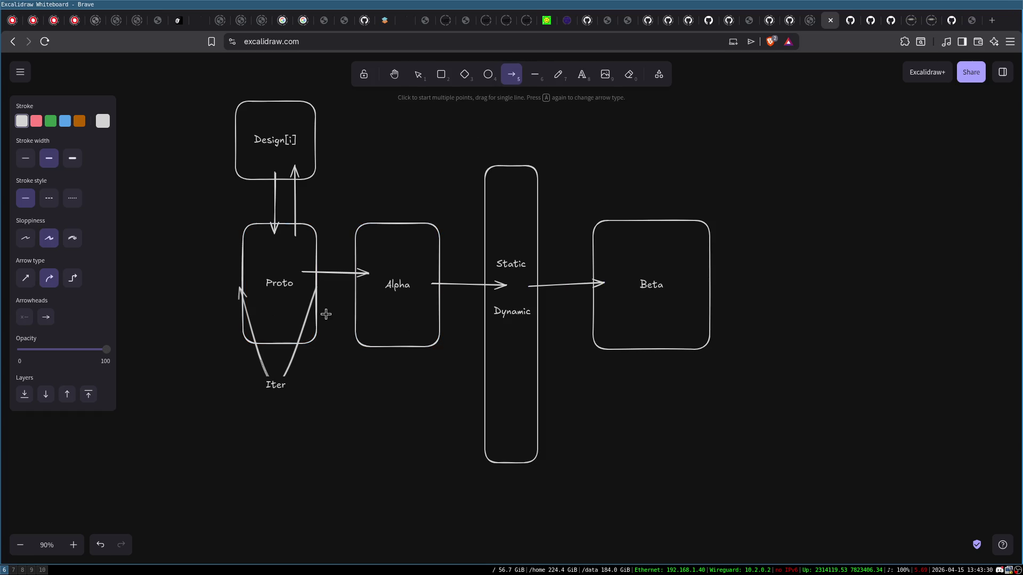
key("Escape")
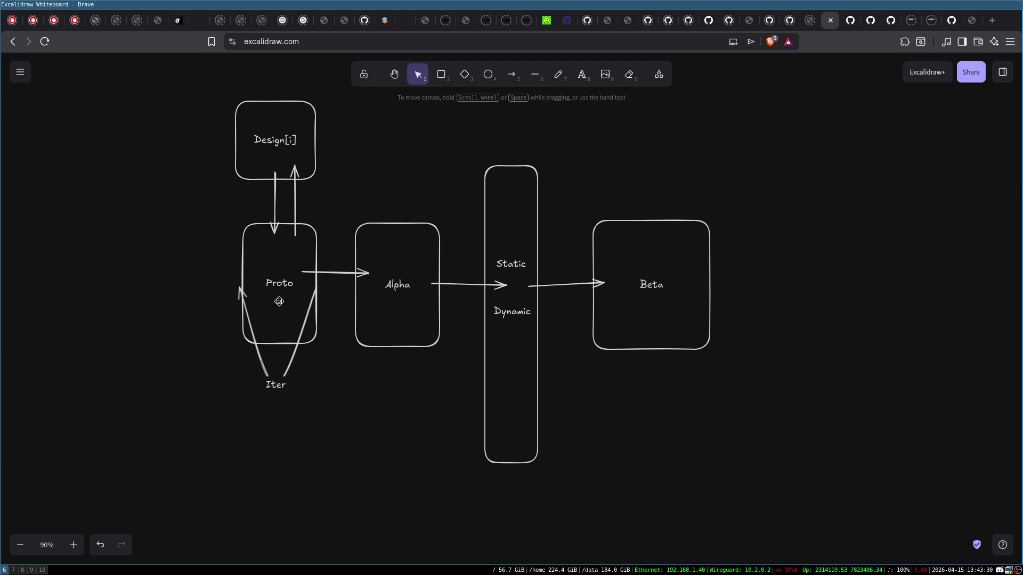
- Add a 'Fuzzing Testing' label under Dynamic in the testing column
left_click(278, 301)
left_click(388, 319)
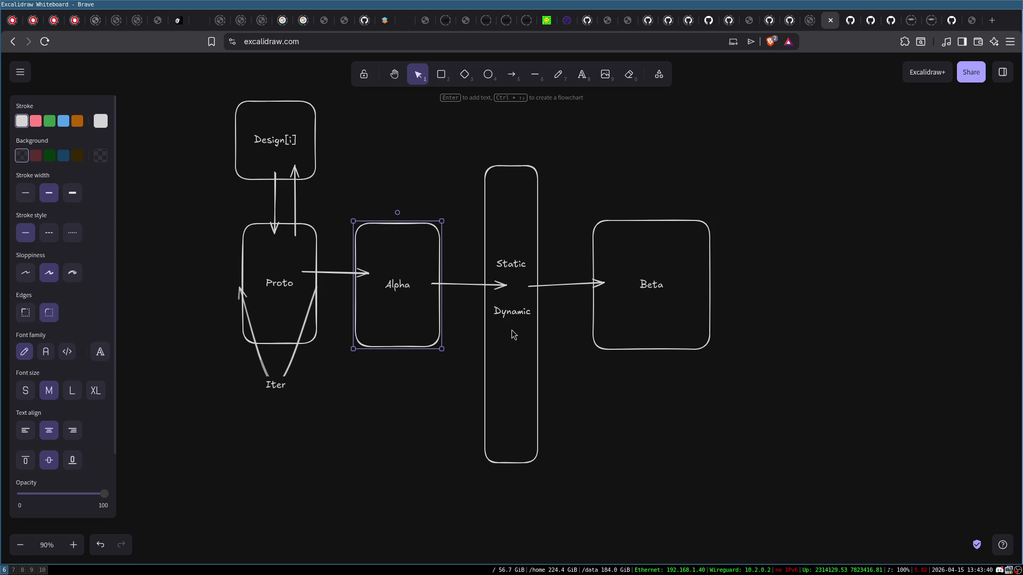
double_click(507, 348)
type("Fu")
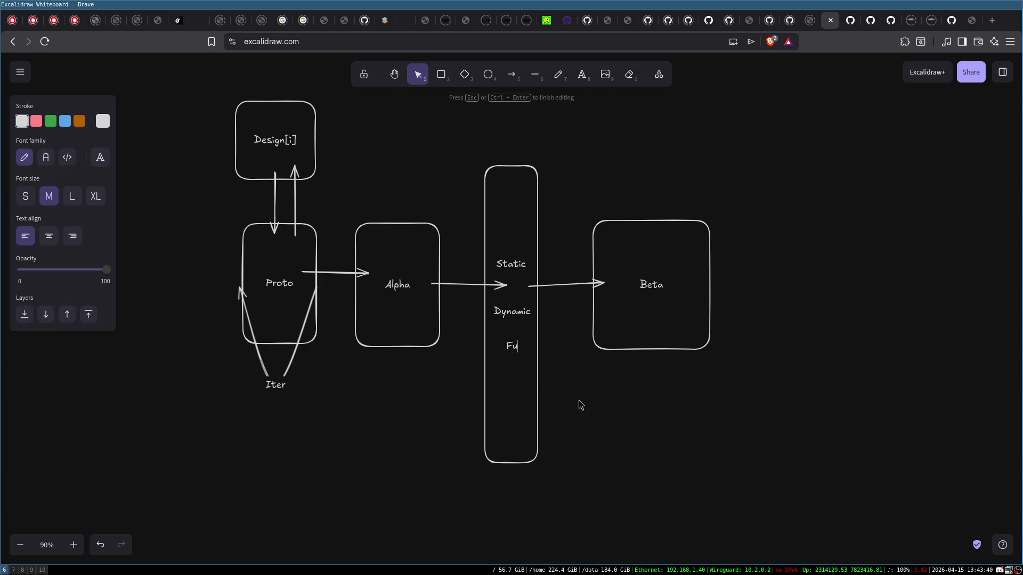
type("zzing ")
type("Testing")
left_click(570, 365)
mouse_move(528, 354)
left_mouse_down()
mouse_move(519, 381)
mouse_move(527, 365)
left_mouse_up()
left_click(566, 380)
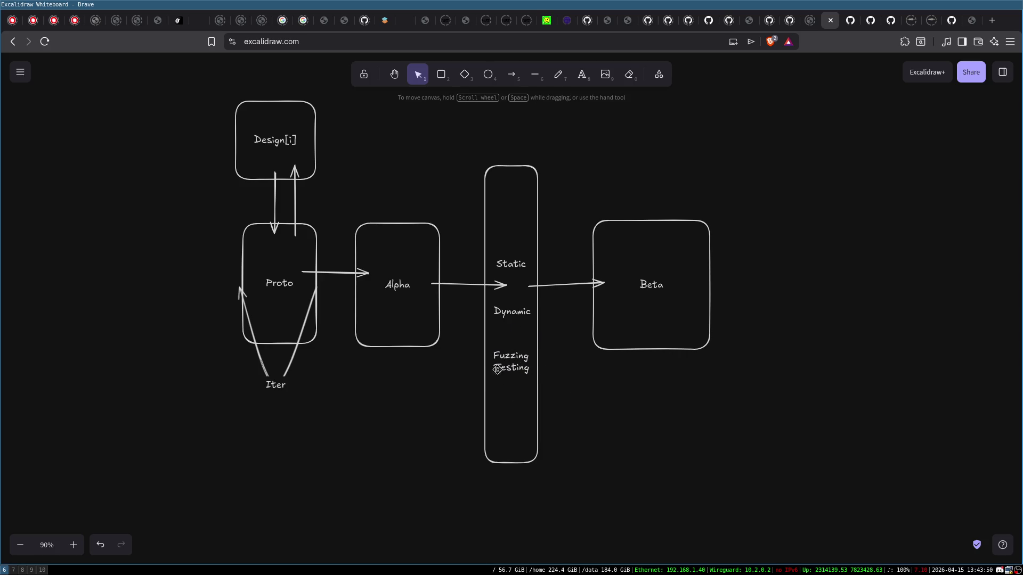
- Draw an upward-curved arrow from Beta back to Design[i], then paste the copied column and Beta box
left_click_drag(582, 197, 762, 407)
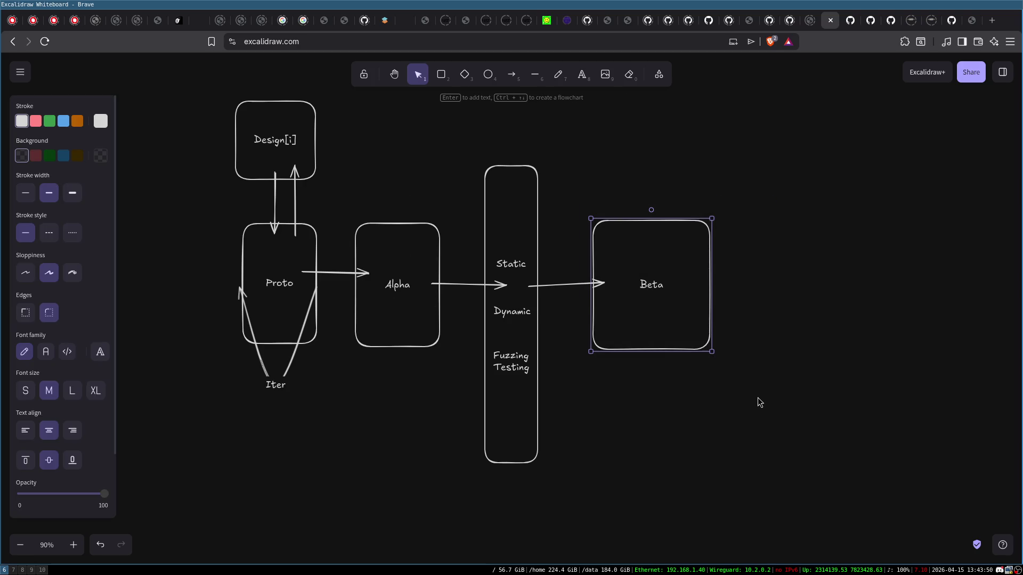
left_click(717, 343)
left_click(701, 255)
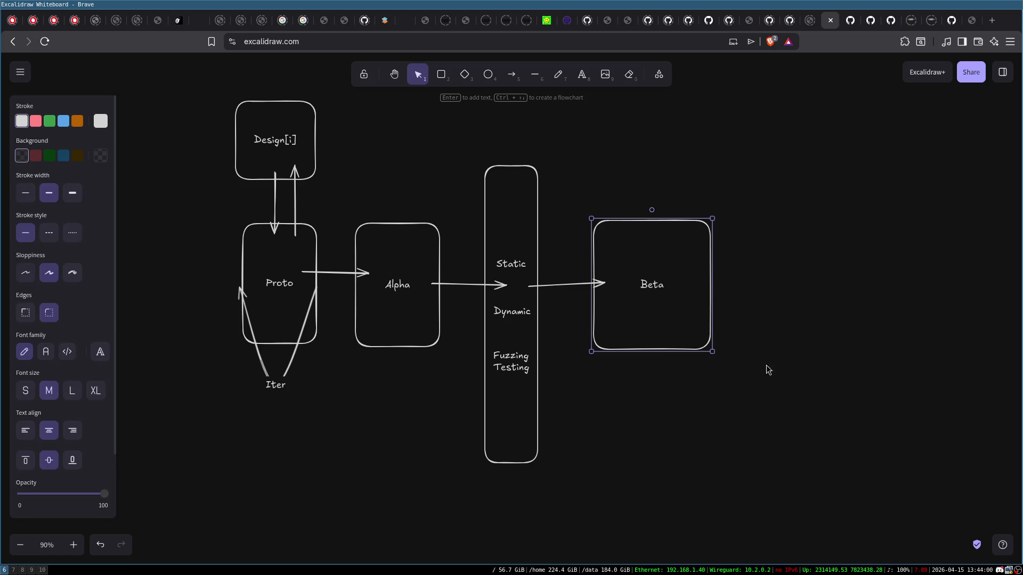
left_click(782, 263)
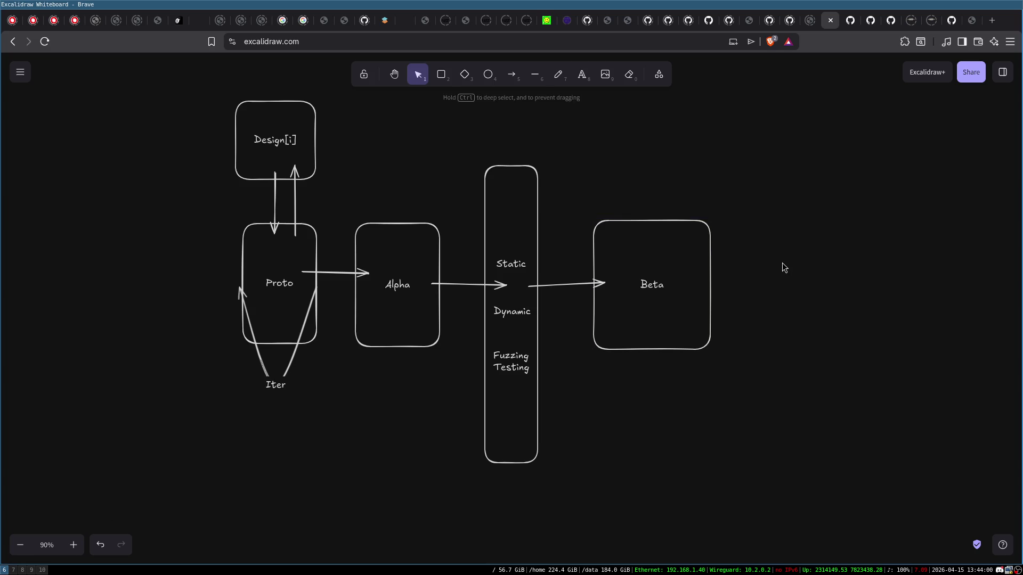
mouse_move(583, 197)
left_mouse_down()
mouse_move(710, 366)
mouse_move(716, 355)
left_mouse_up()
left_click(305, 129)
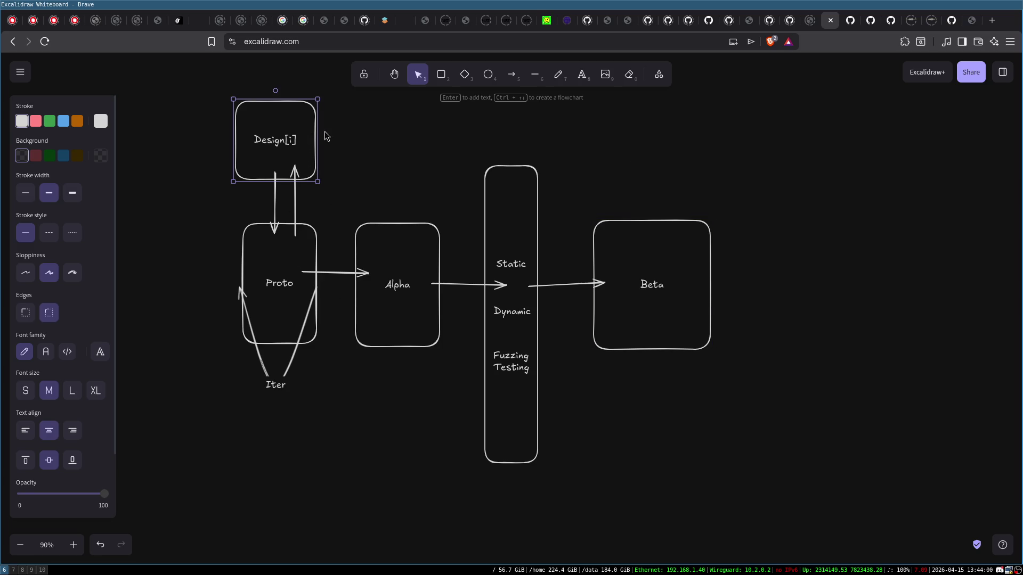
left_click(519, 78)
mouse_move(647, 233)
left_mouse_down()
mouse_move(273, 127)
mouse_move(298, 121)
left_mouse_up()
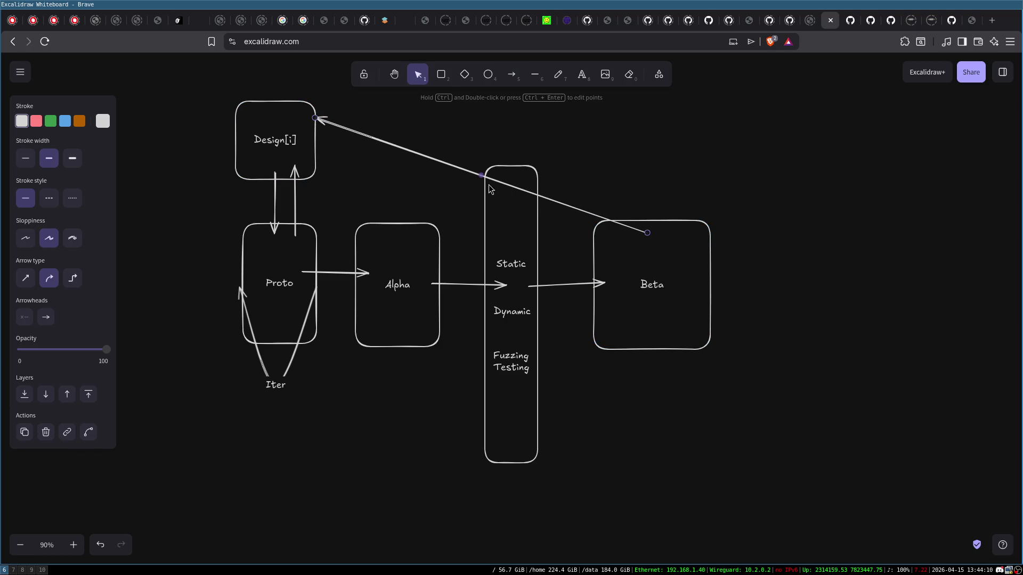
left_click_drag(481, 175, 554, 121)
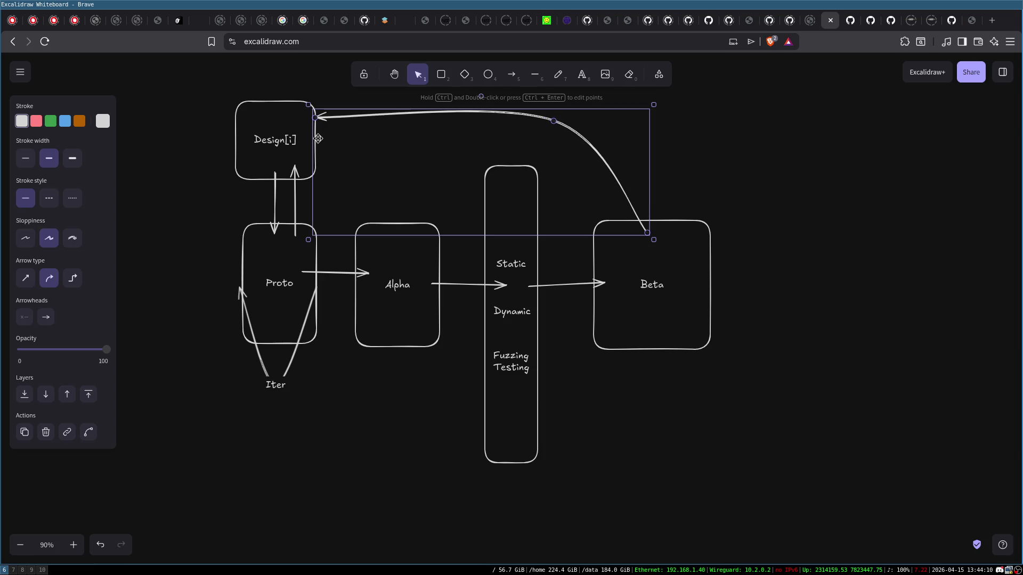
left_click(321, 99)
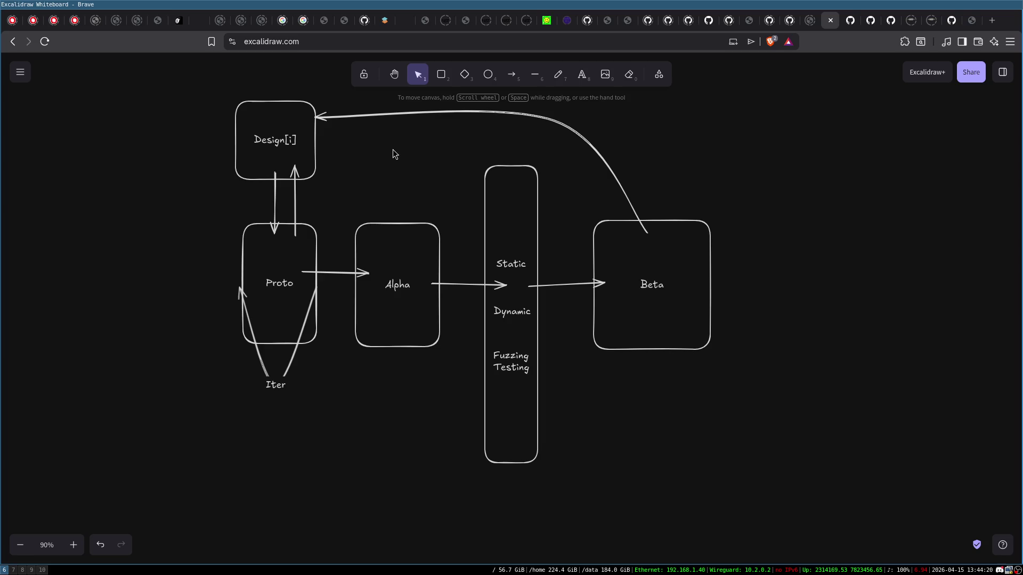
key("ctrl+v")
- Place the copied column and box right of Beta and relabel the box 'V1.0'
mouse_move(603, 239)
left_mouse_down()
mouse_move(880, 254)
mouse_move(891, 276)
left_mouse_up()
double_click(891, 275)
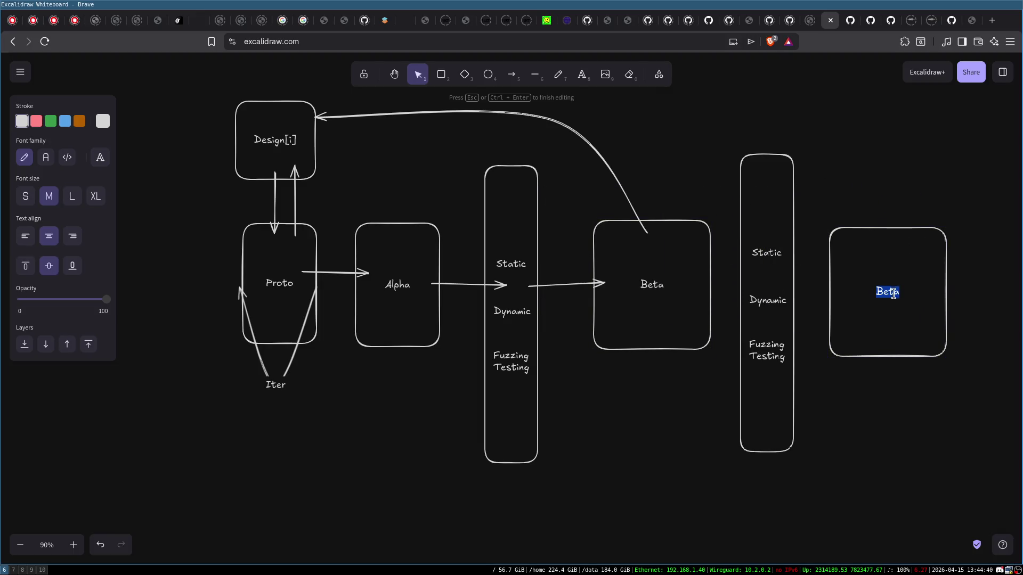
type("V1.0")
left_click(903, 140)
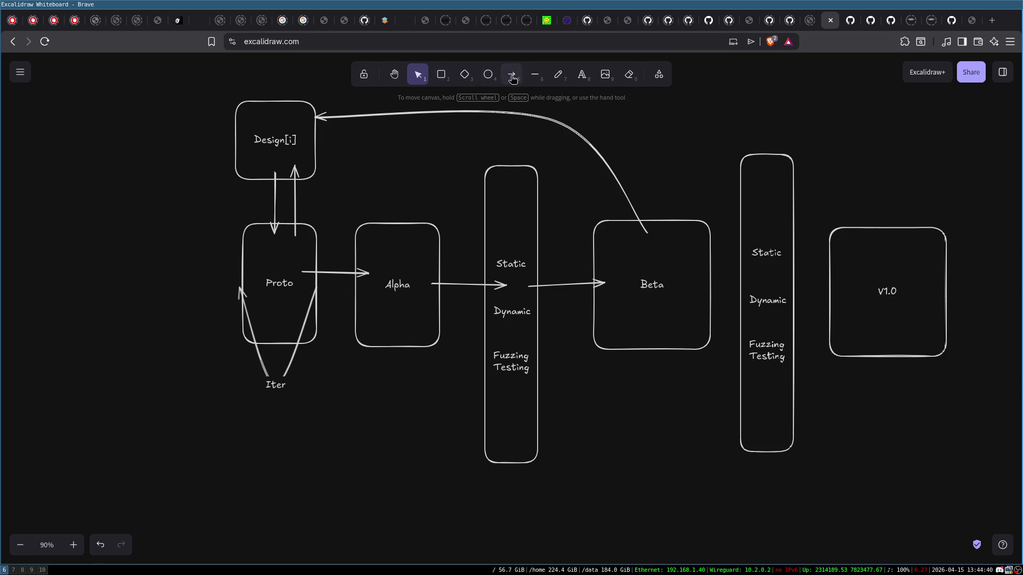
- Draw arrows from Beta to the second testing column and on to V1.0
key("a")
left_click_drag(694, 286, 839, 284)
left_click(514, 77)
left_click(889, 528)
- Select Alpha together with the first testing column
left_click(270, 139)
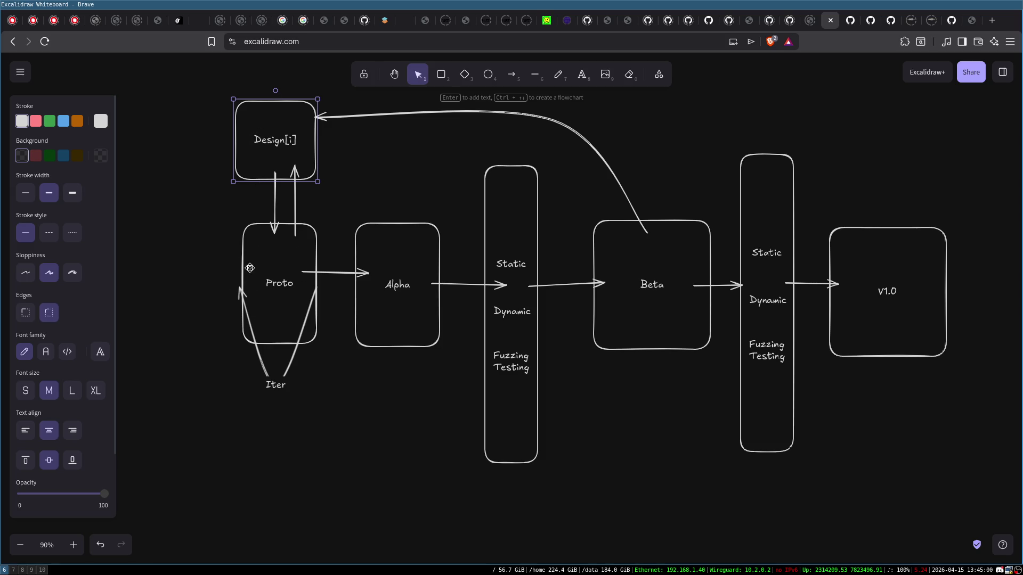
left_click(208, 199)
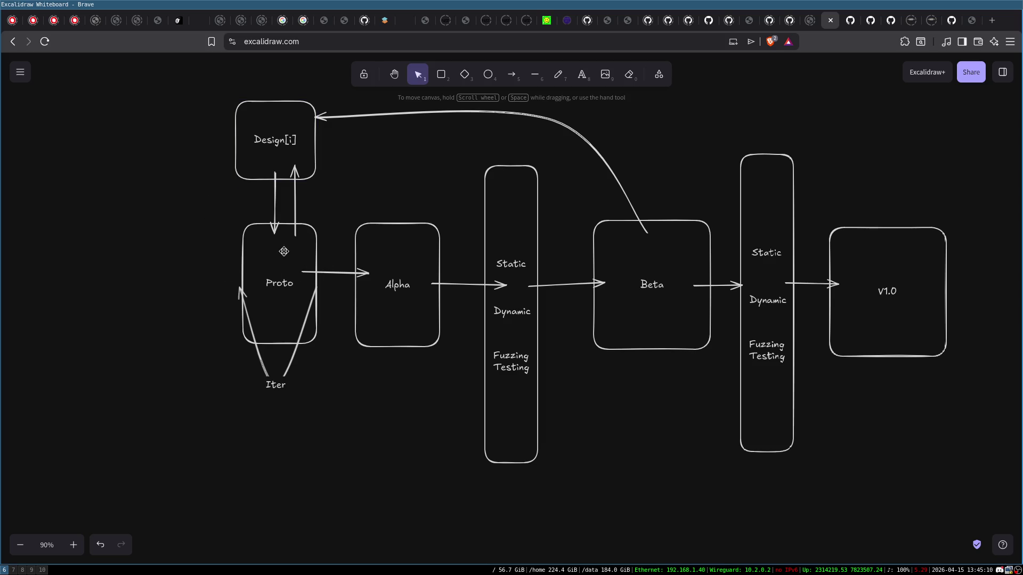
left_click(391, 263)
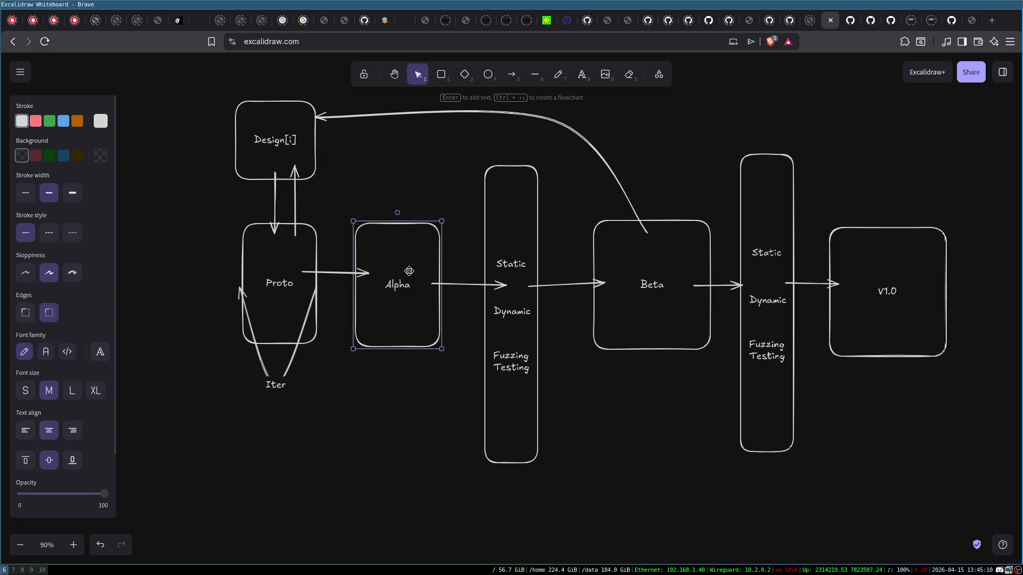
mouse_move(345, 137)
left_mouse_down()
mouse_move(606, 372)
mouse_move(594, 504)
mouse_move(577, 523)
mouse_move(563, 519)
mouse_move(552, 493)
left_mouse_up()
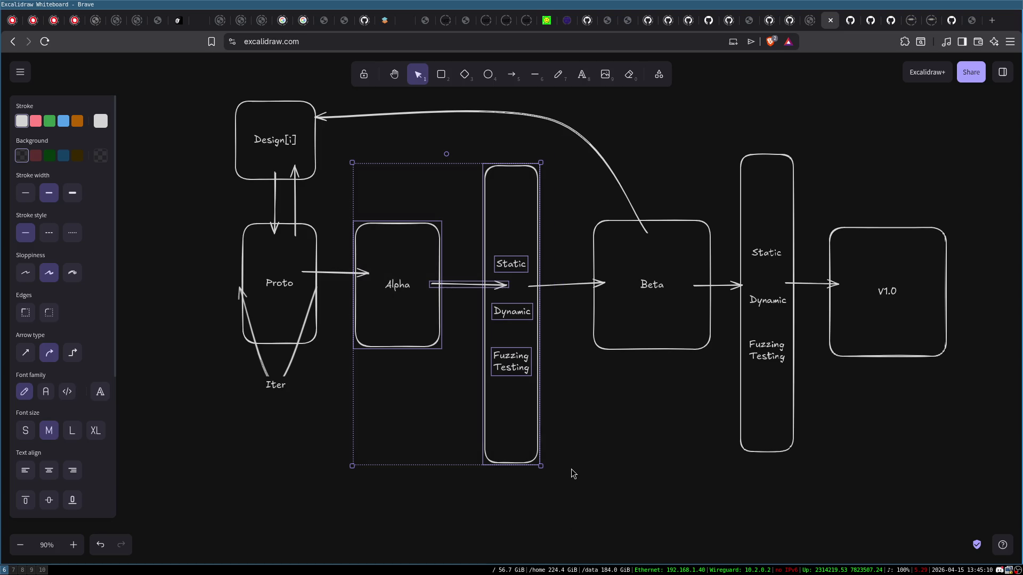
left_click(403, 318)
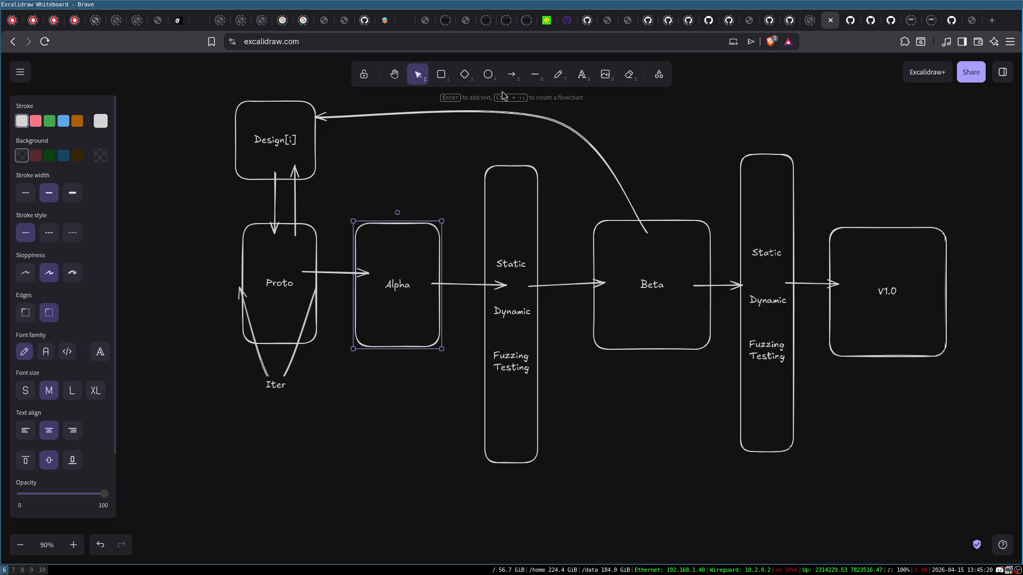
left_click(534, 74)
left_click_drag(241, 458, 315, 526)
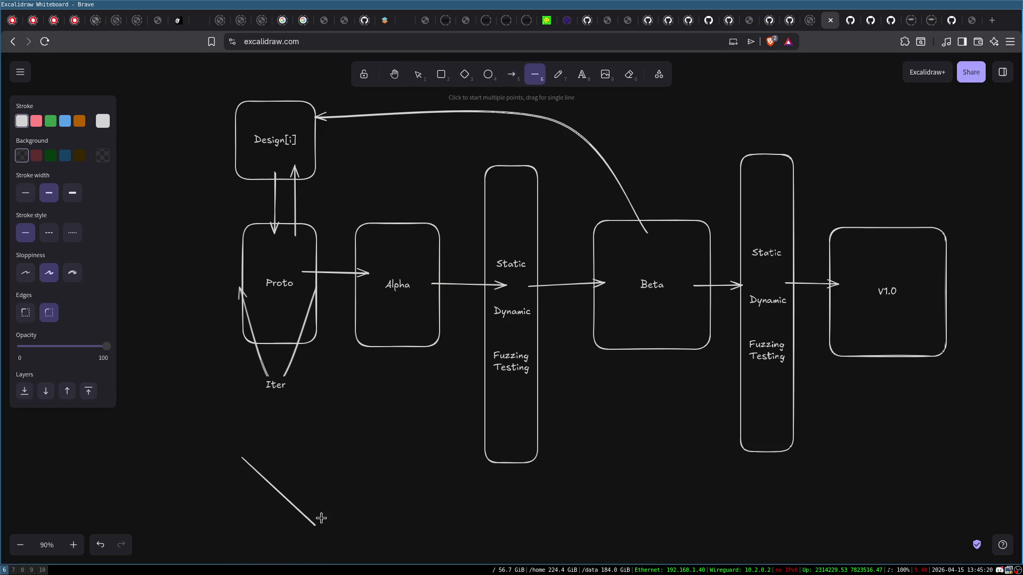
left_click(534, 74)
mouse_move(392, 452)
left_mouse_down()
mouse_move(331, 507)
mouse_move(335, 525)
left_mouse_up()
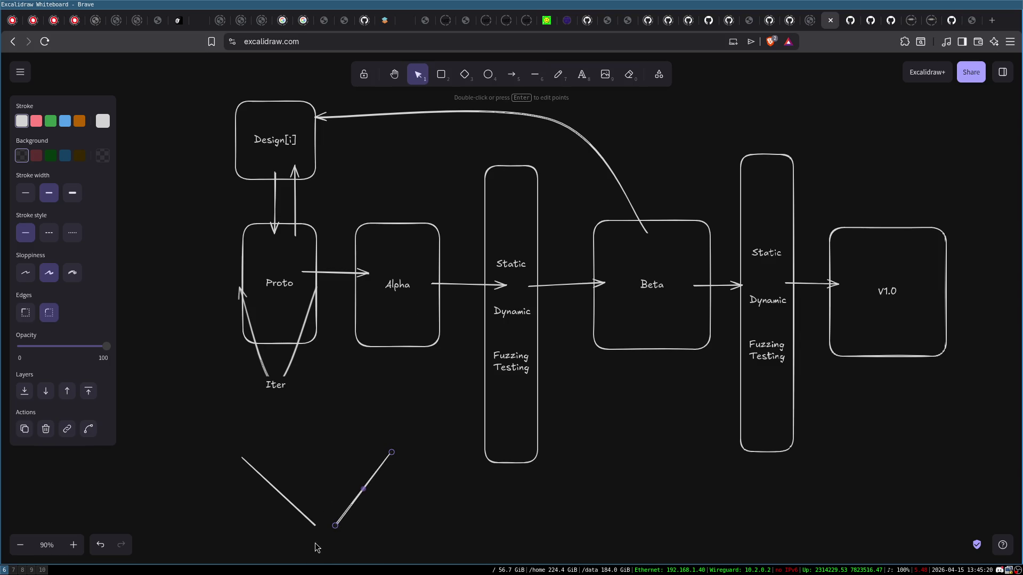
left_click(856, 355)
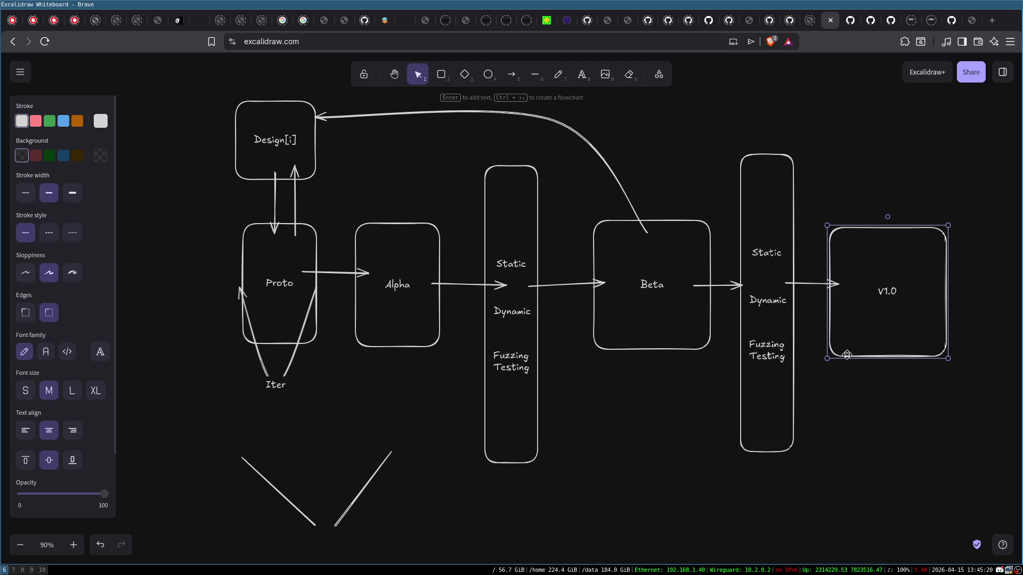
left_click(390, 336)
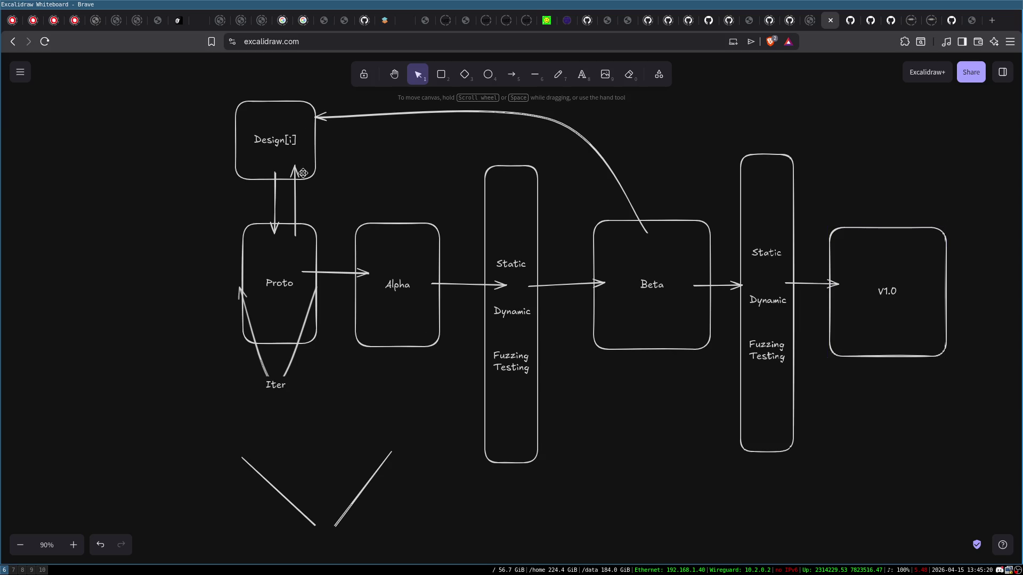
left_click(441, 74)
left_click_drag(307, 541, 349, 559)
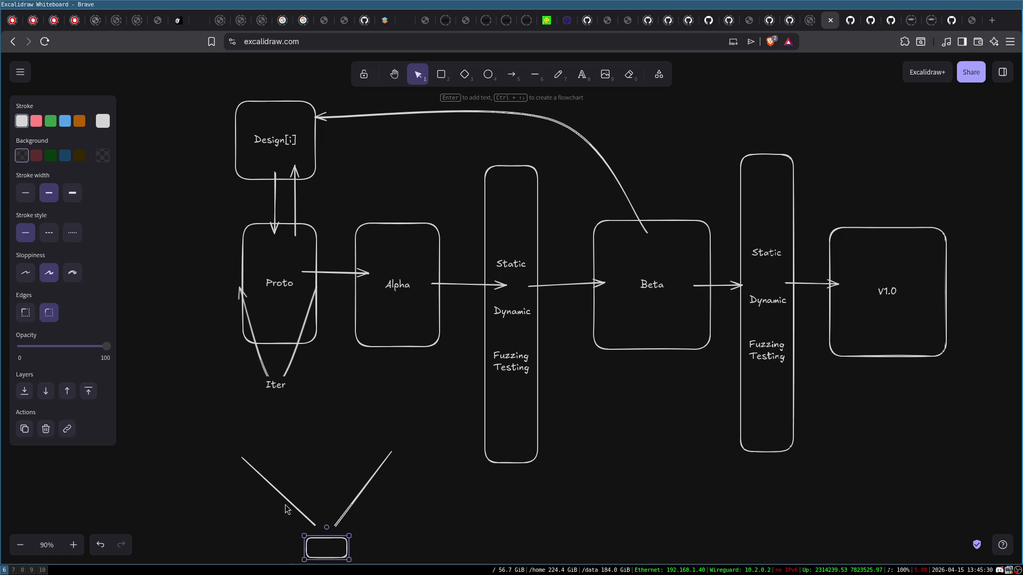
key("Escape")
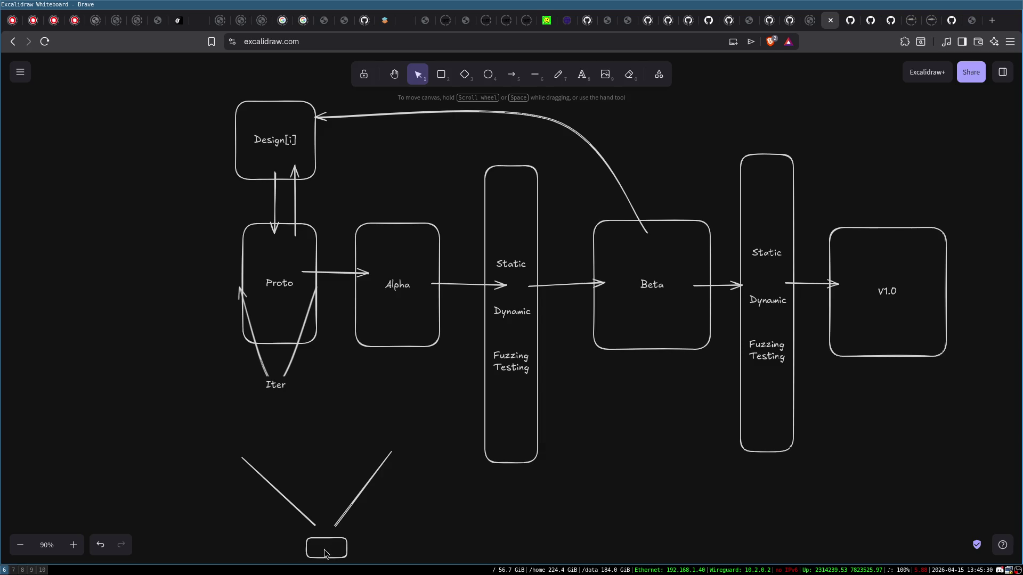
left_click(327, 543)
mouse_move(212, 426)
left_mouse_down()
mouse_move(443, 530)
mouse_move(469, 563)
mouse_move(450, 564)
left_mouse_up()
key("Delete")
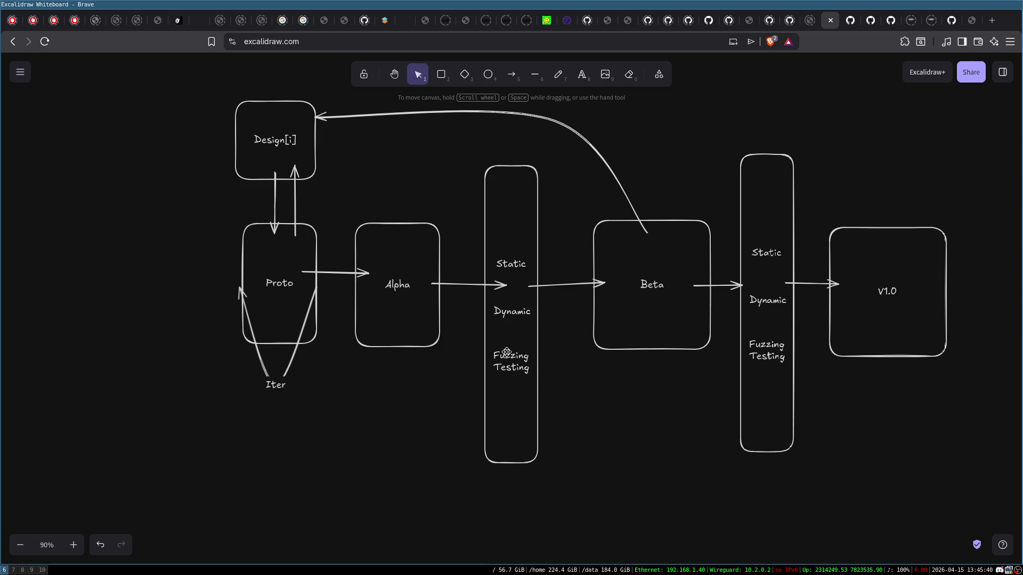
left_click(512, 365)
left_click(886, 293)
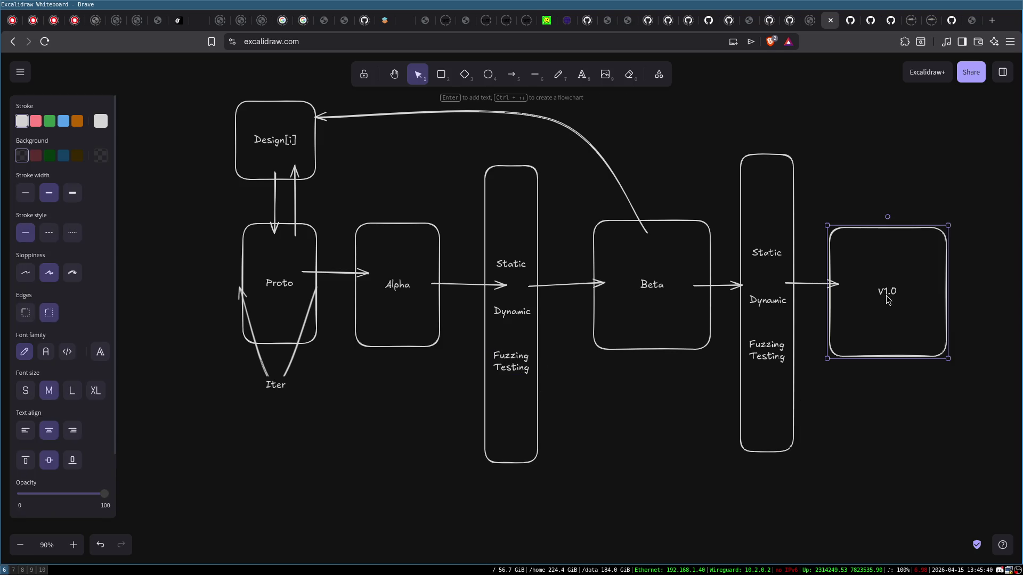
left_click(893, 137)
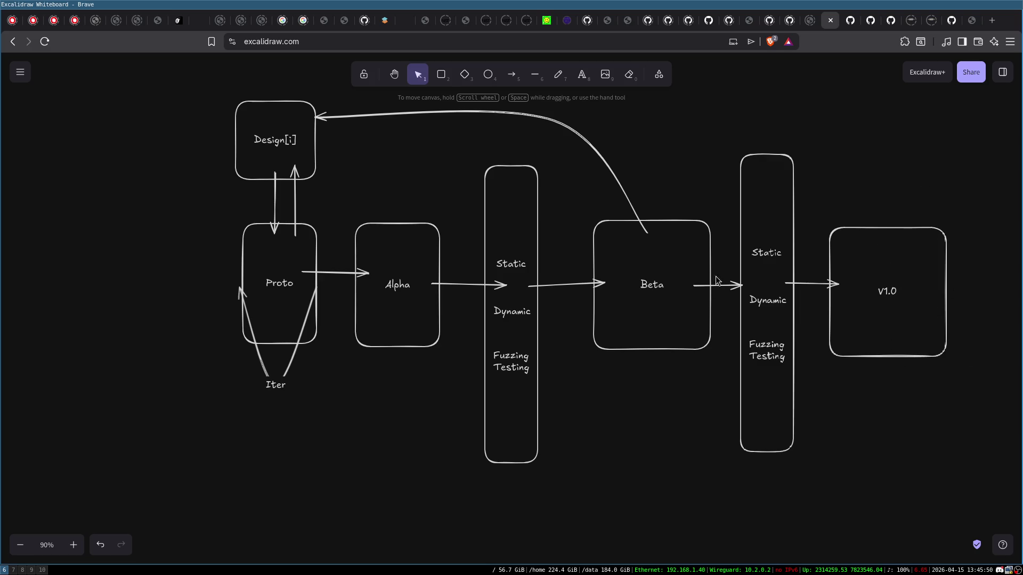
- Shift all diagram elements left and write '+ features' / '- bugs' beside V1.0
mouse_move(190, 87)
left_mouse_down()
mouse_move(338, 178)
mouse_move(995, 514)
left_mouse_up()
left_click_drag(884, 331, 794, 350)
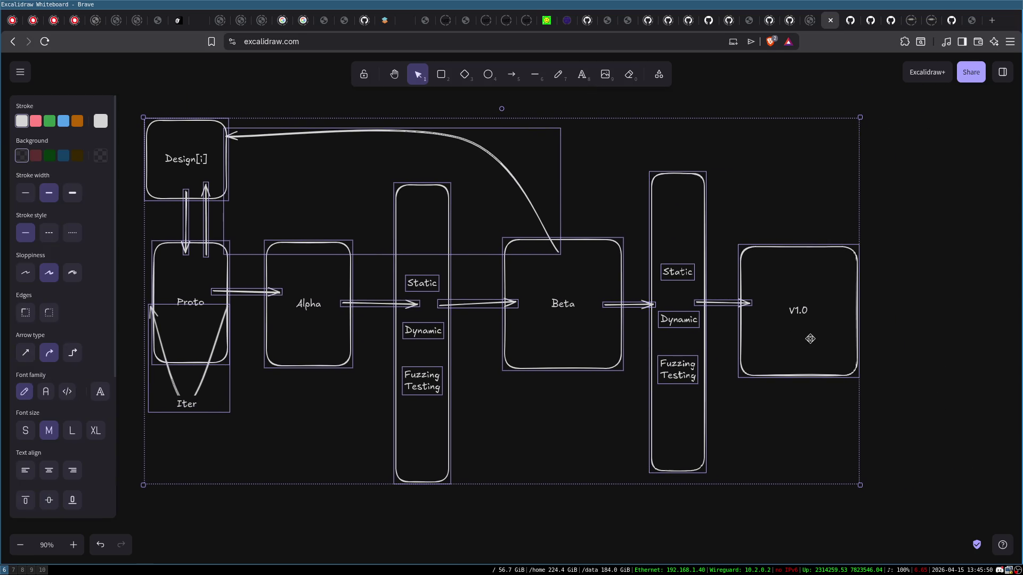
double_click(893, 301)
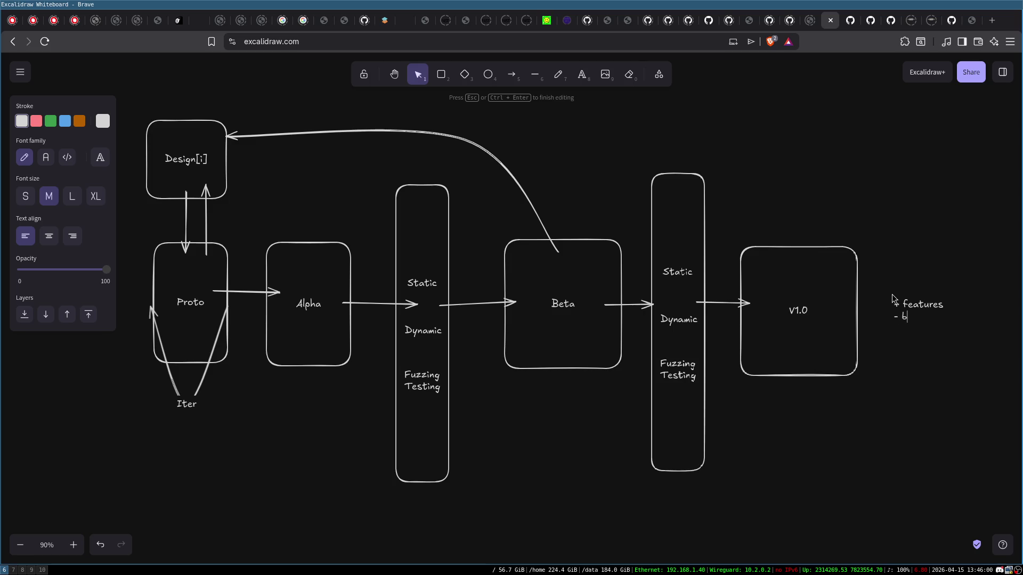
left_click(933, 410)
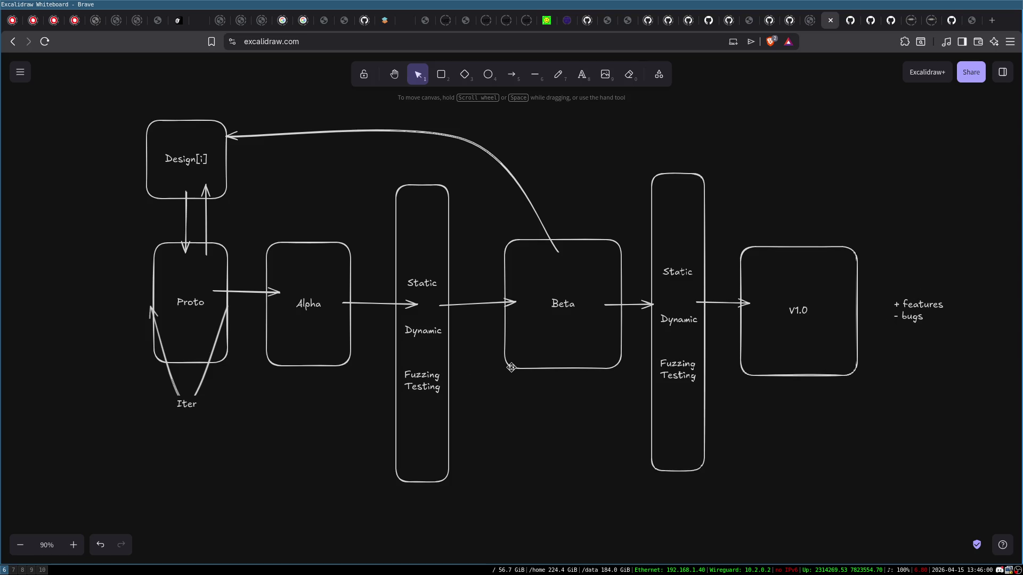
- Select the V1.0 box, then the second testing column with its labels
left_click_drag(724, 217, 879, 431)
key("Escape")
left_click_drag(626, 139, 740, 544)
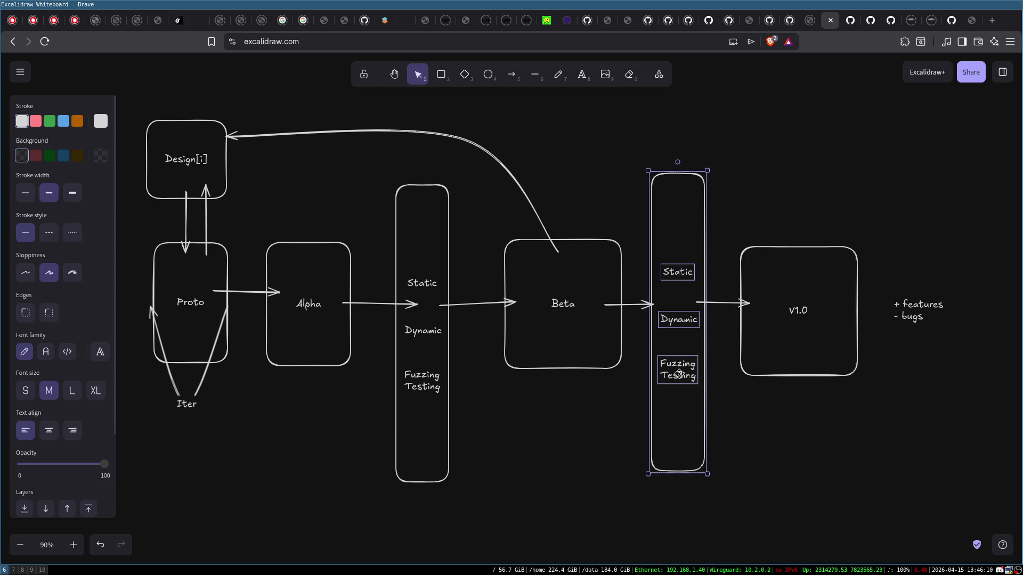
left_click(707, 366)
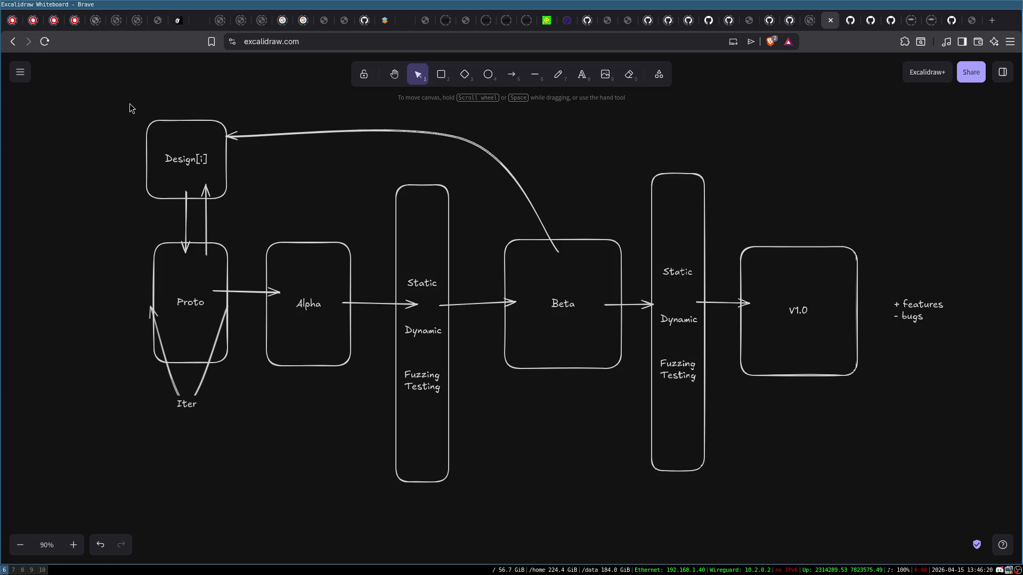
mouse_move(130, 103)
left_mouse_down()
mouse_move(400, 369)
mouse_move(905, 522)
mouse_move(968, 516)
left_mouse_up()
left_click(906, 450)
left_click(576, 311)
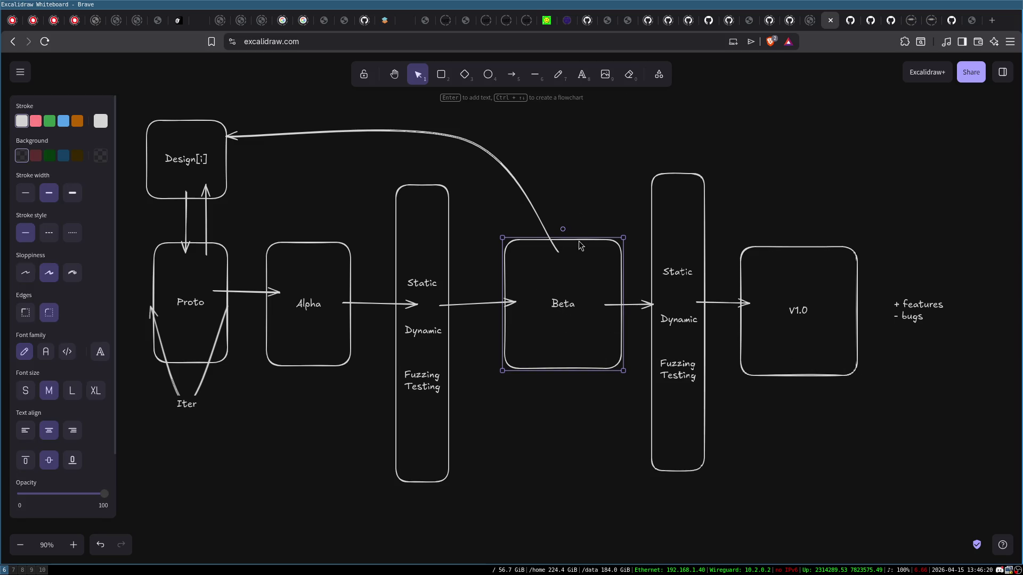
left_click(786, 326)
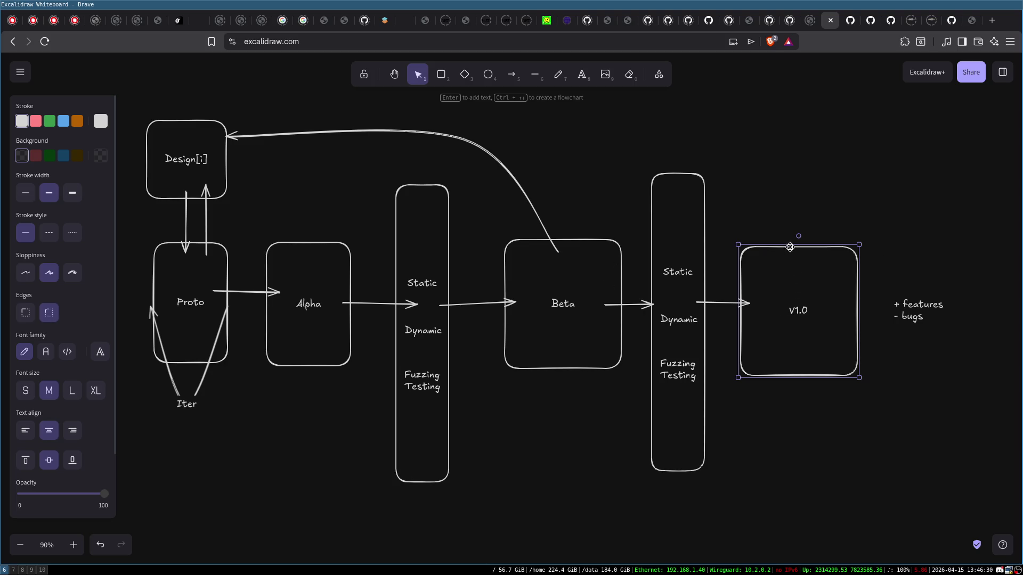
left_click(775, 200)
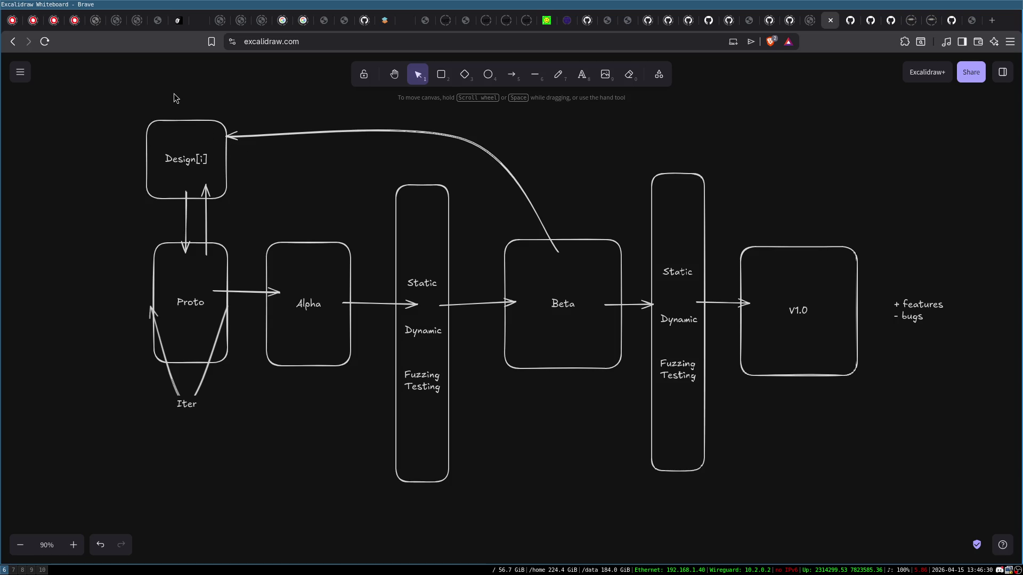
left_click(204, 170)
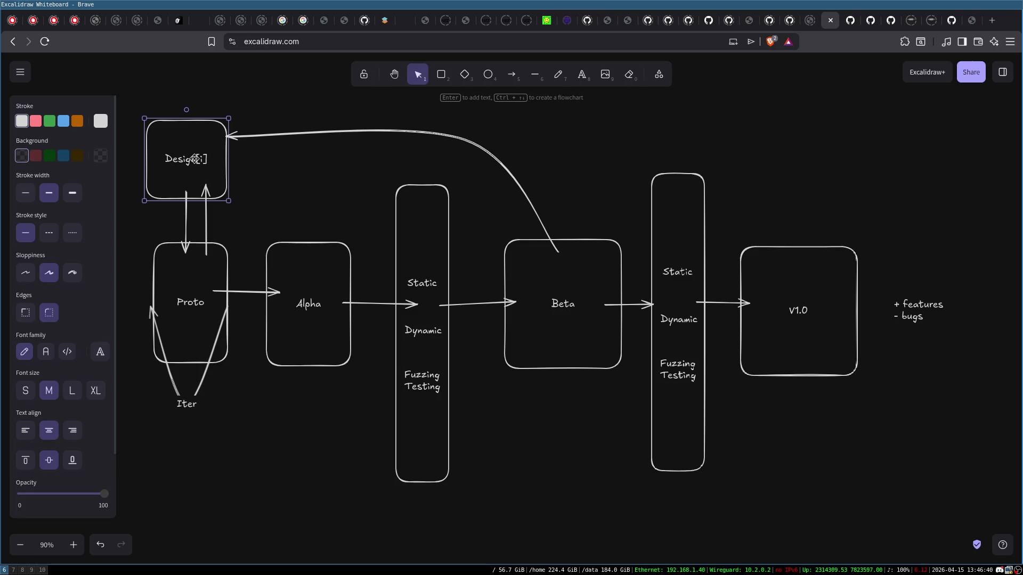
left_click(201, 284)
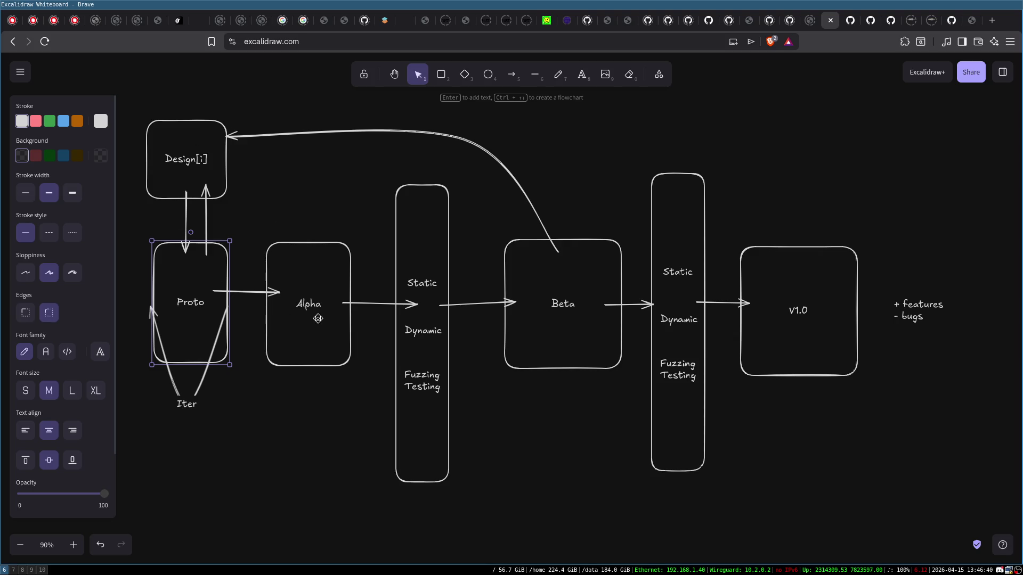
left_click(334, 301)
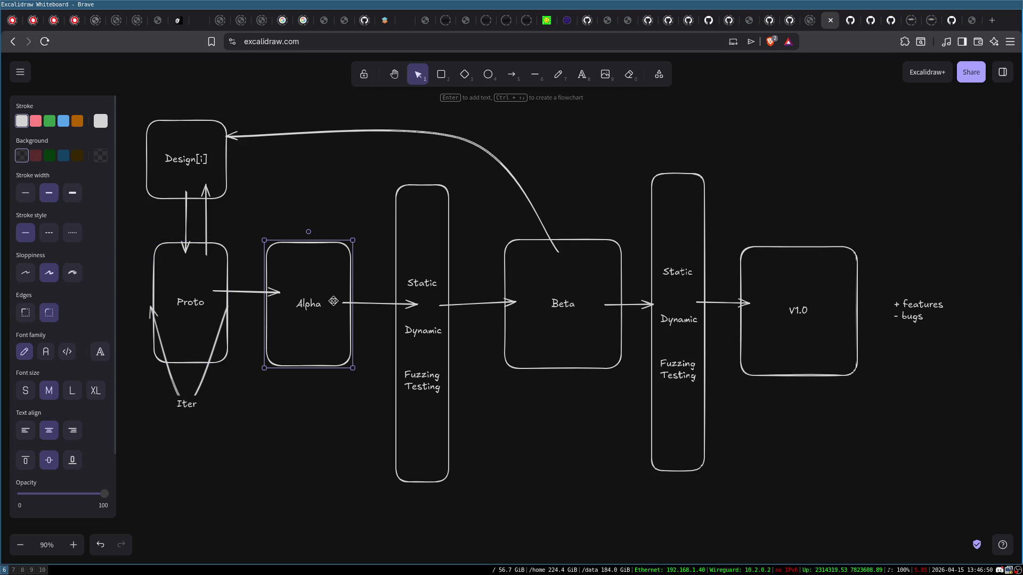
left_click(429, 287)
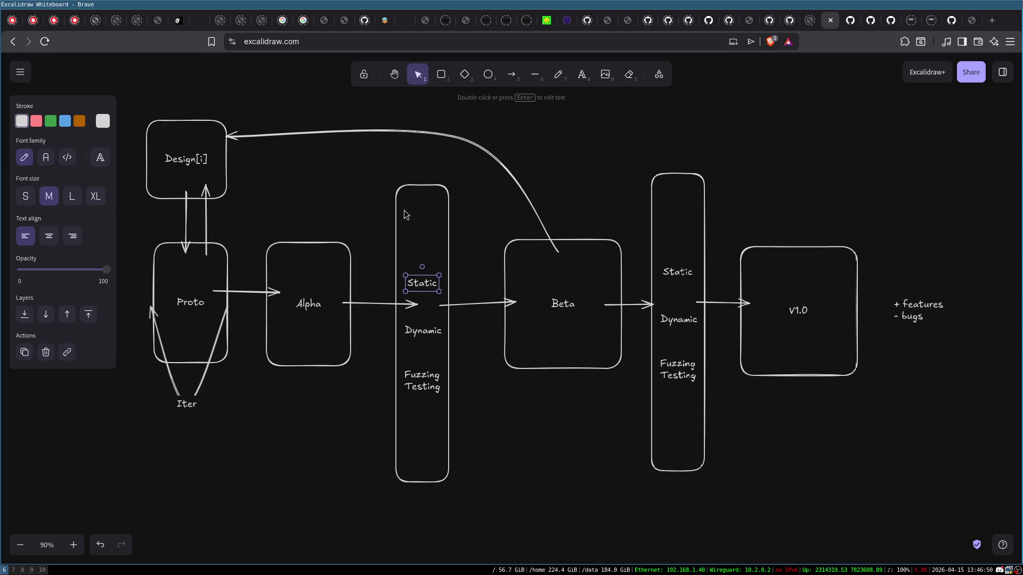
left_click(414, 245)
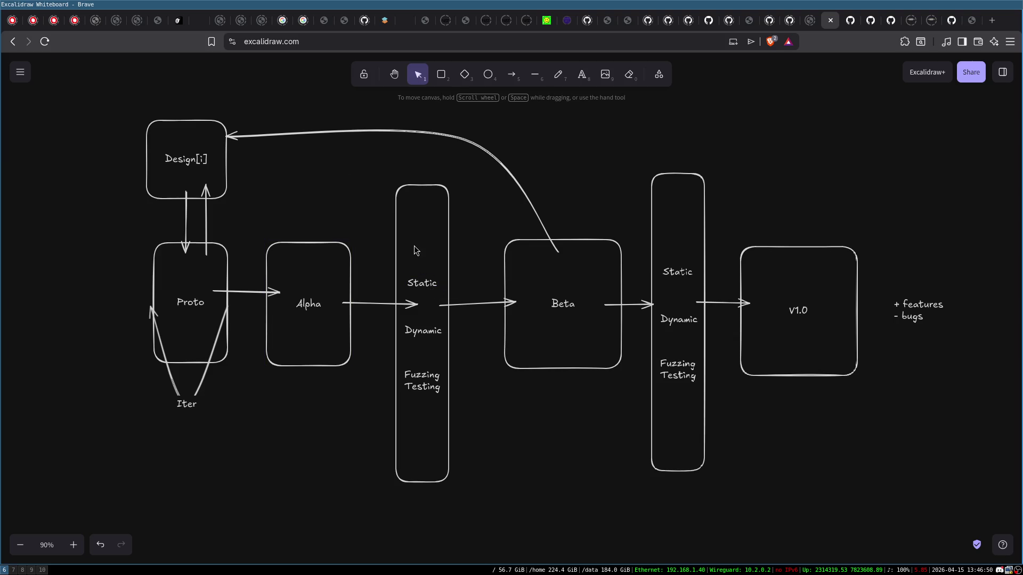
left_click(418, 282)
left_click(427, 335)
left_click(426, 374)
left_click(213, 301)
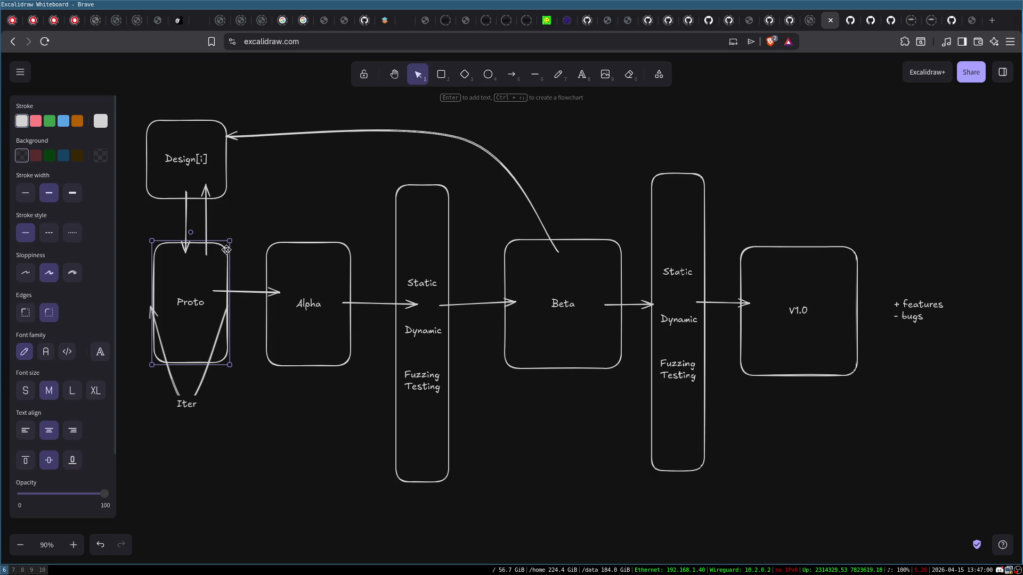
left_click(266, 213)
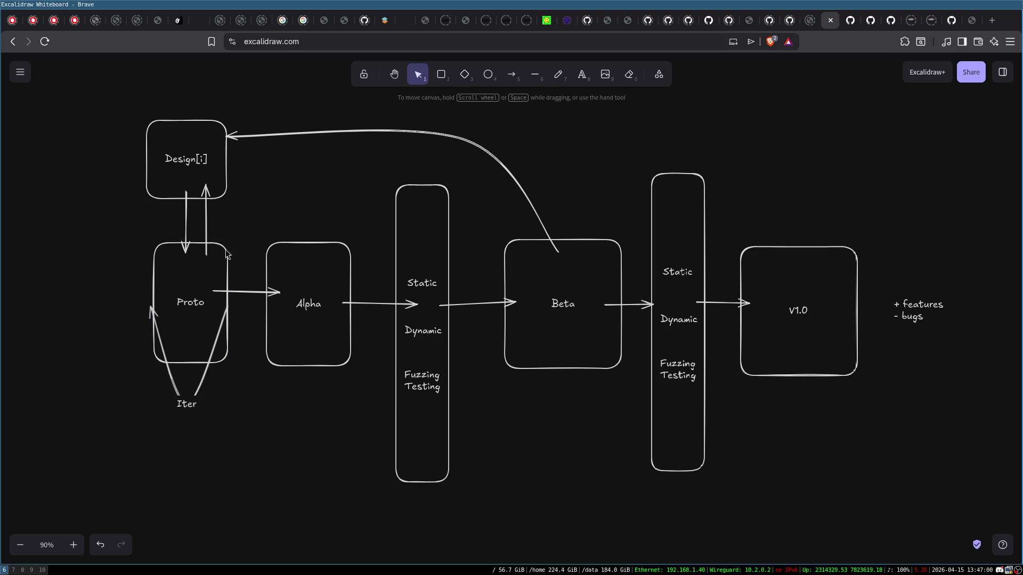
mouse_move(136, 229)
left_mouse_down()
mouse_move(231, 340)
mouse_move(236, 427)
left_mouse_up()
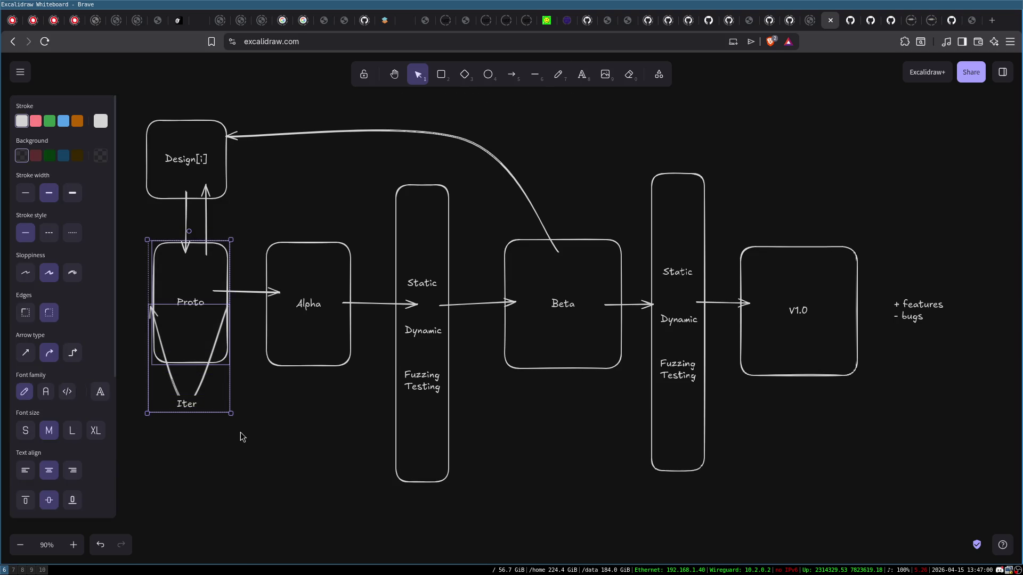
left_click(241, 429)
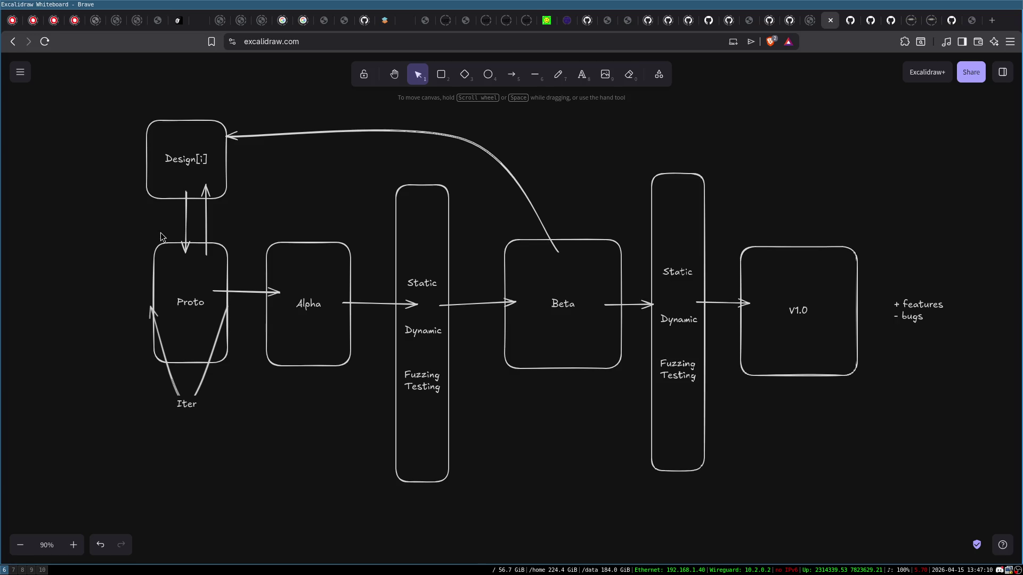
mouse_move(151, 235)
left_mouse_down()
mouse_move(216, 294)
mouse_move(242, 429)
left_mouse_up()
left_click(242, 408)
left_click_drag(135, 111, 249, 216)
left_click(290, 186)
left_click(215, 145)
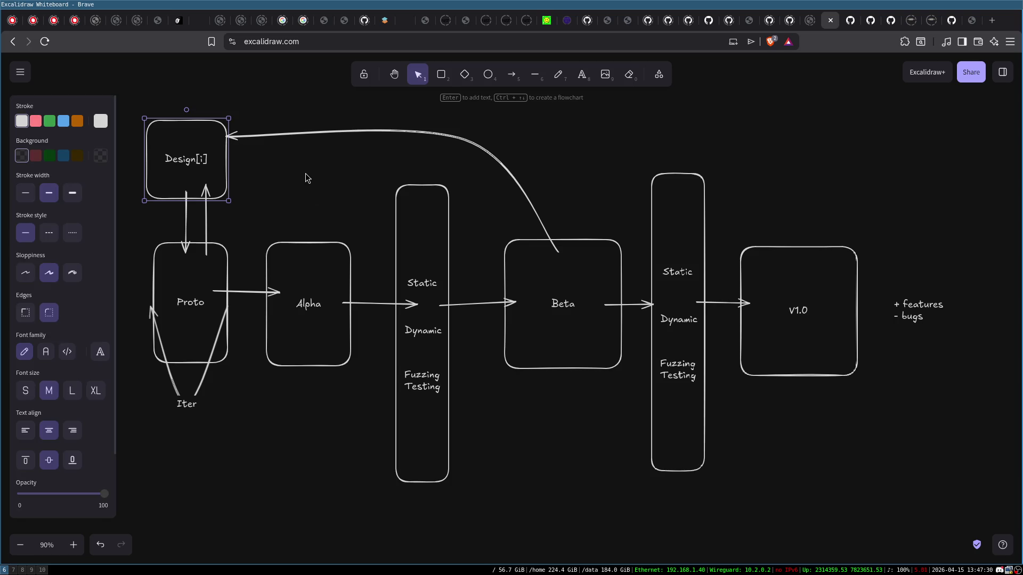
left_click(264, 171)
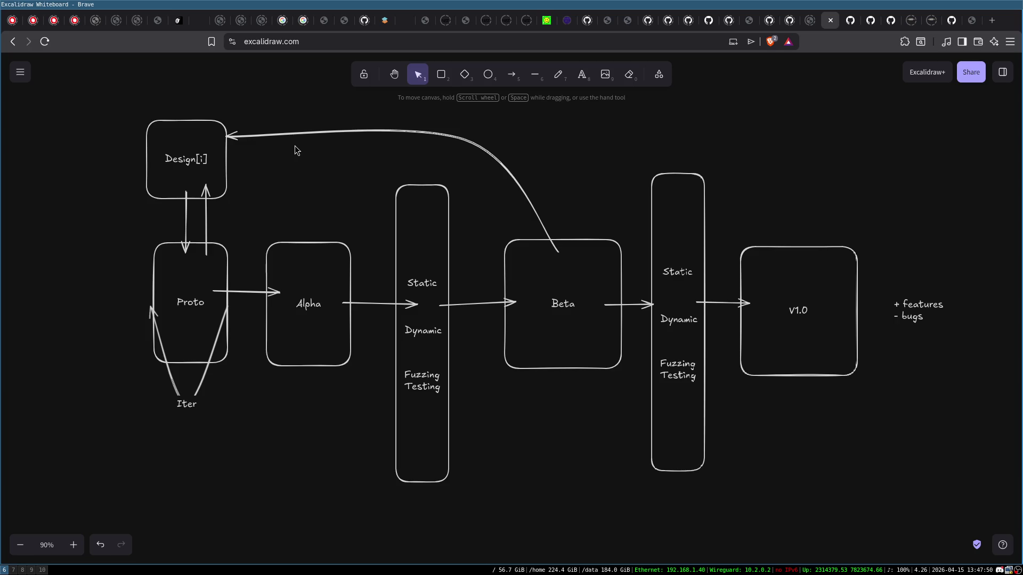
left_click_drag(123, 102, 263, 222)
left_click(307, 201)
left_click_drag(115, 101, 263, 220)
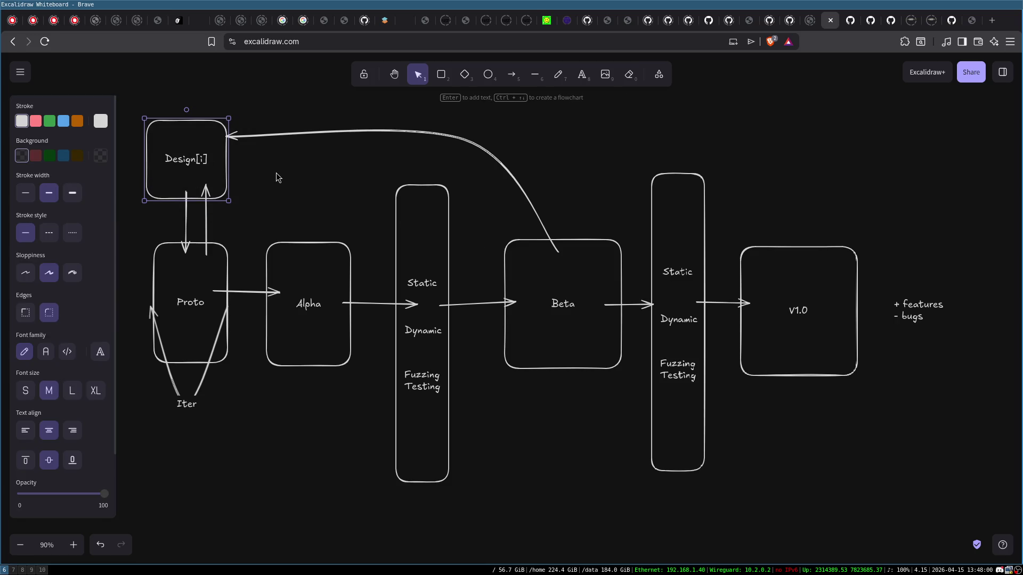
left_click(356, 185)
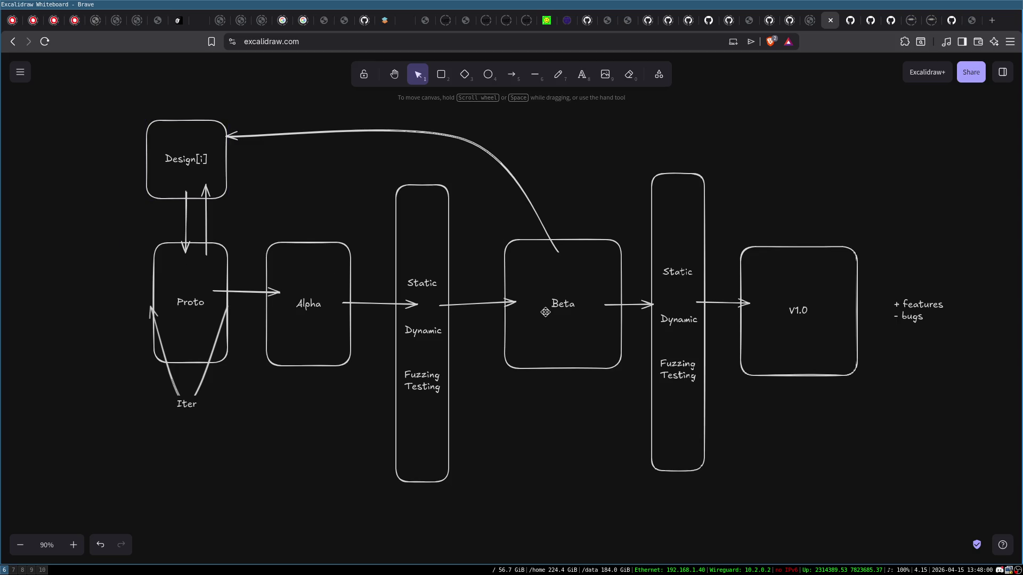
left_click_drag(129, 101, 272, 235)
left_click(292, 198)
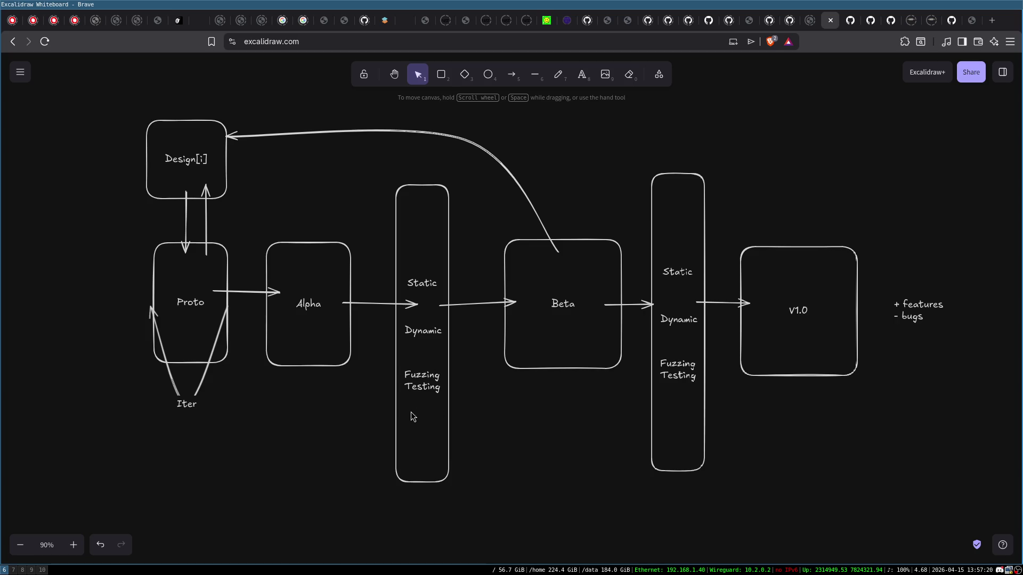
- Replace the Dynamic label in the middle testing box with the text Profiling
double_click(415, 333)
key("ctrl+a")
key("BackSpace")
type("P")
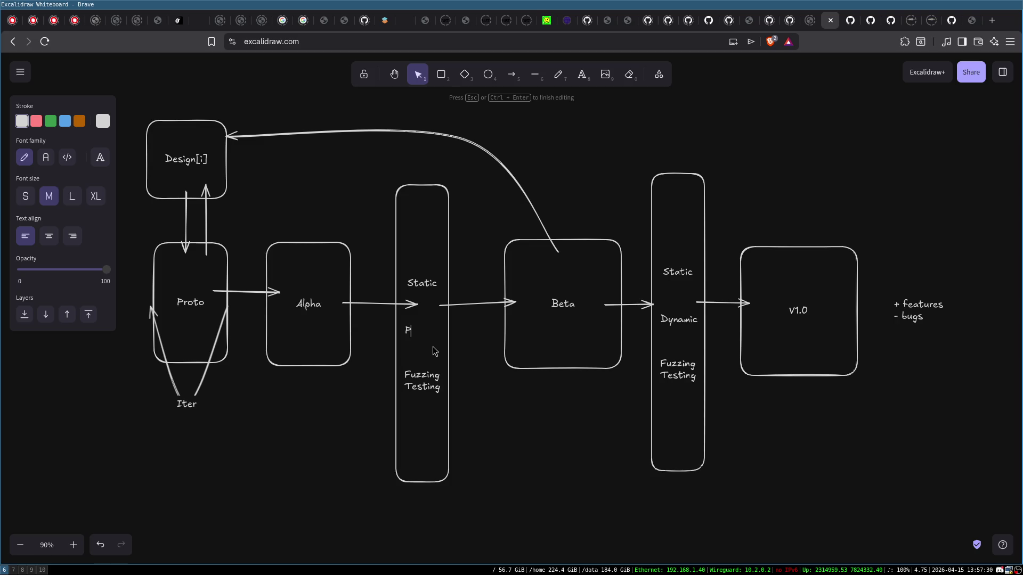
type("rofiling")
left_click(453, 349)
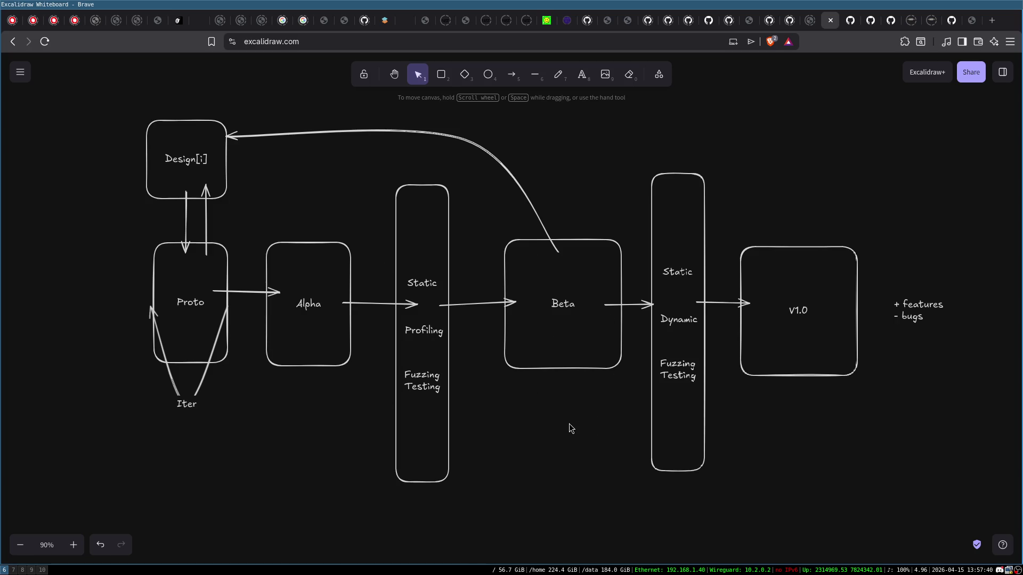
left_click(422, 335)
left_click(329, 418)
key("ctrl+t")
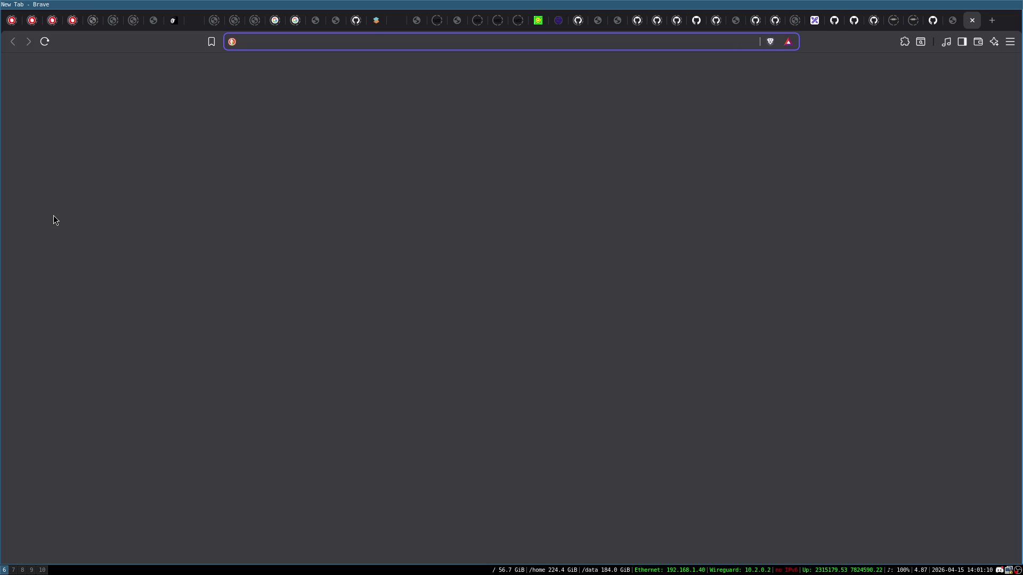
- Search 'shoup handbook of crypto' and open the A Graduate Course in Applied Cryptography result
type("shoup")
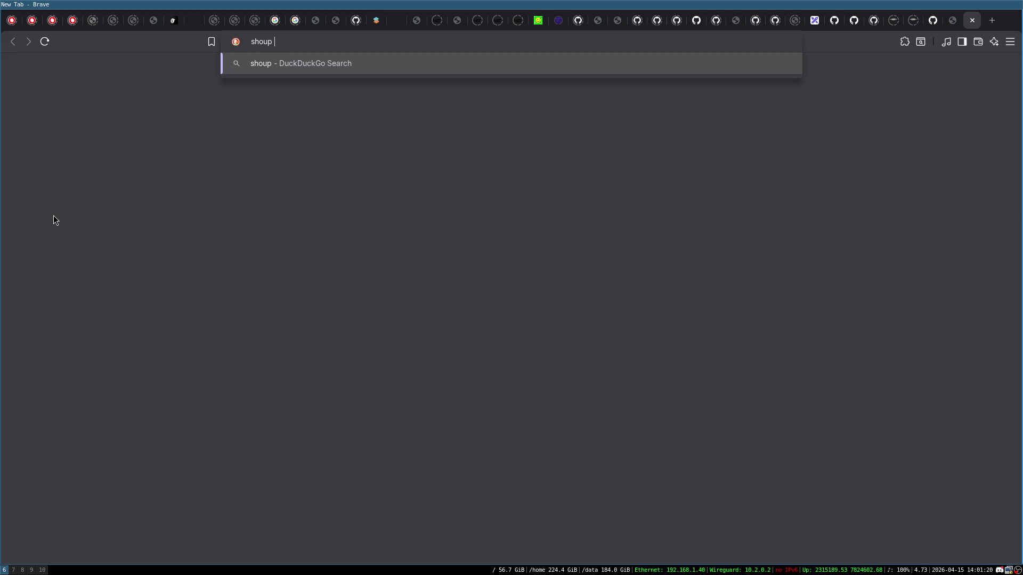
type(" handbook")
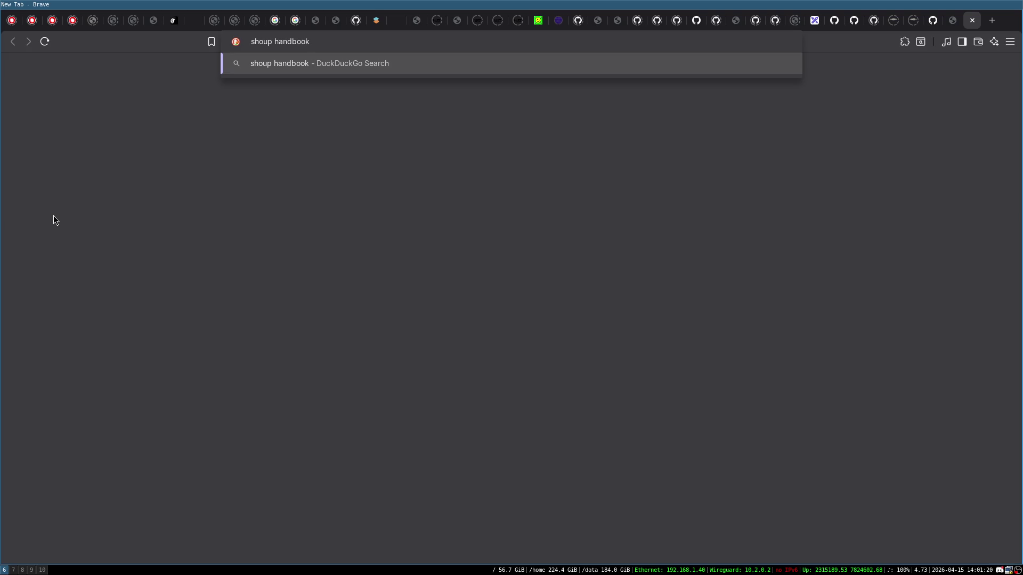
type(" of crypto")
key("Return")
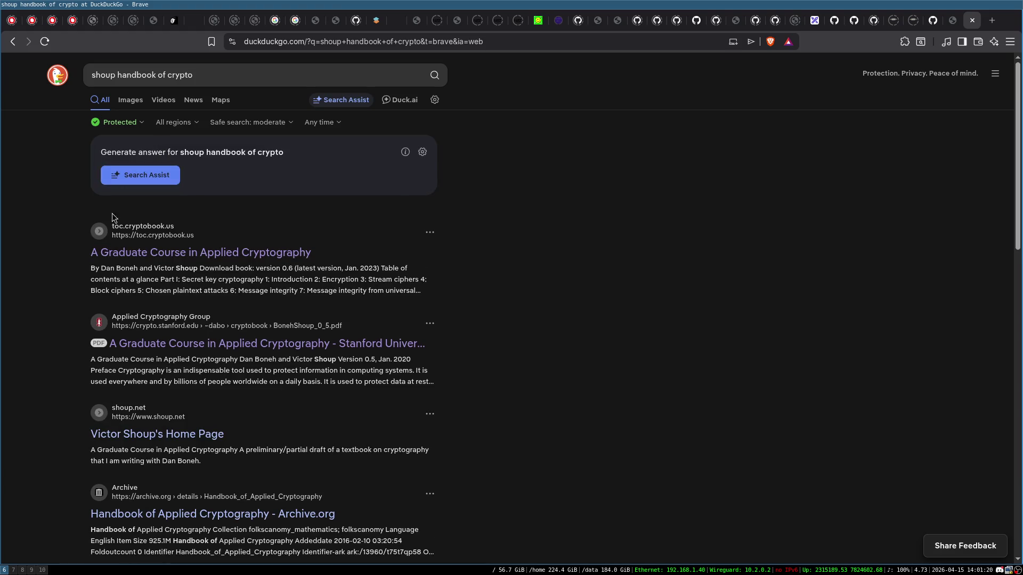
left_click(251, 256)
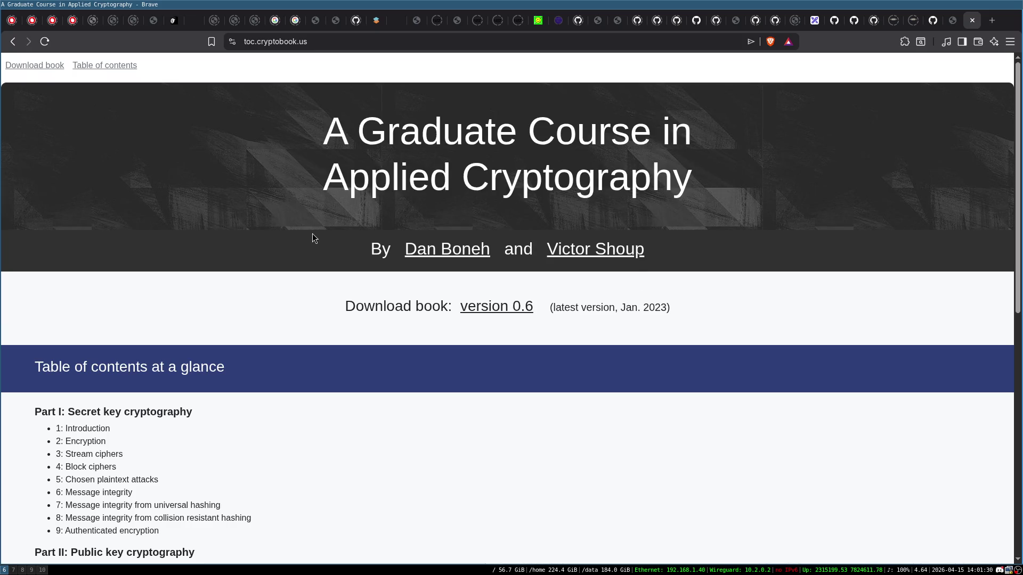
- Open the book's Version 0.6 PDF from the cryptobook.us page
scroll(467, 311, "down", 1)
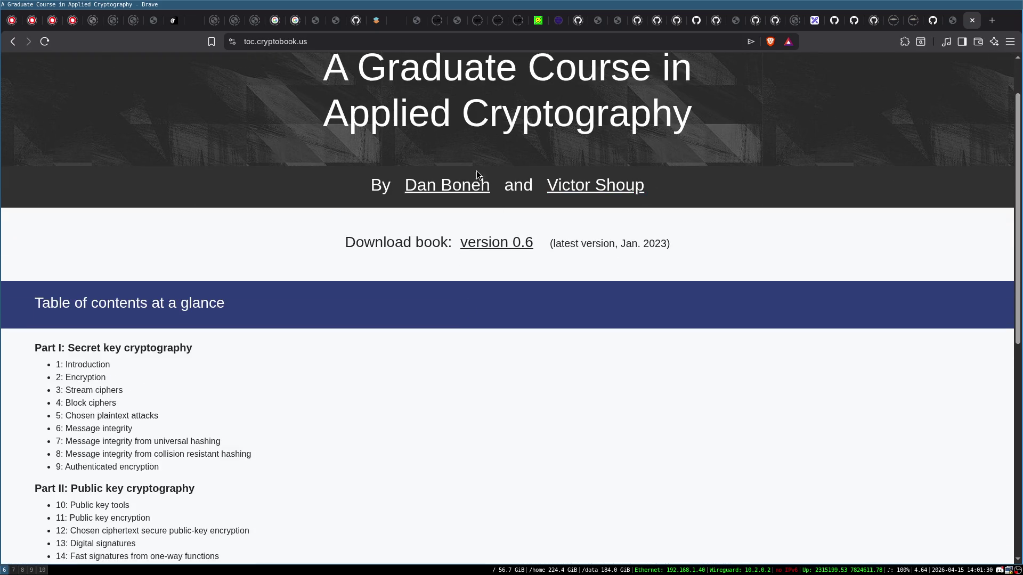
scroll(314, 213, "down", 4)
scroll(239, 206, "up", 1)
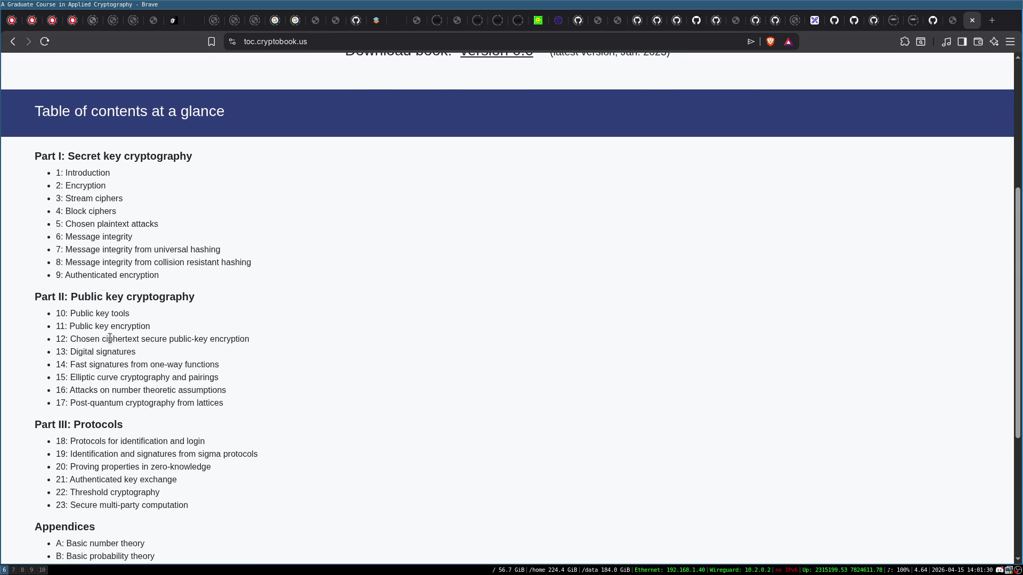
scroll(217, 243, "down", 4)
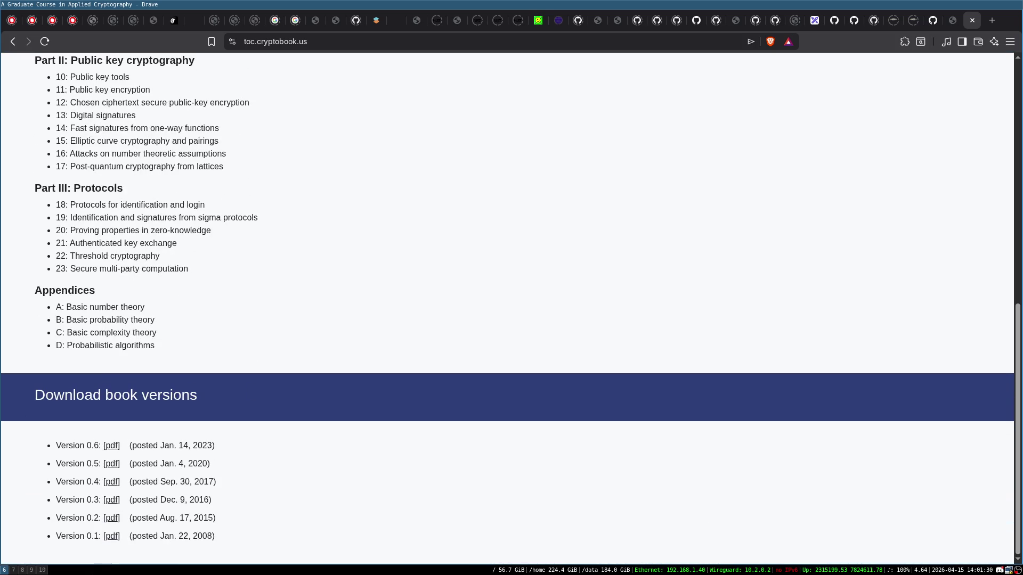
left_click(111, 446)
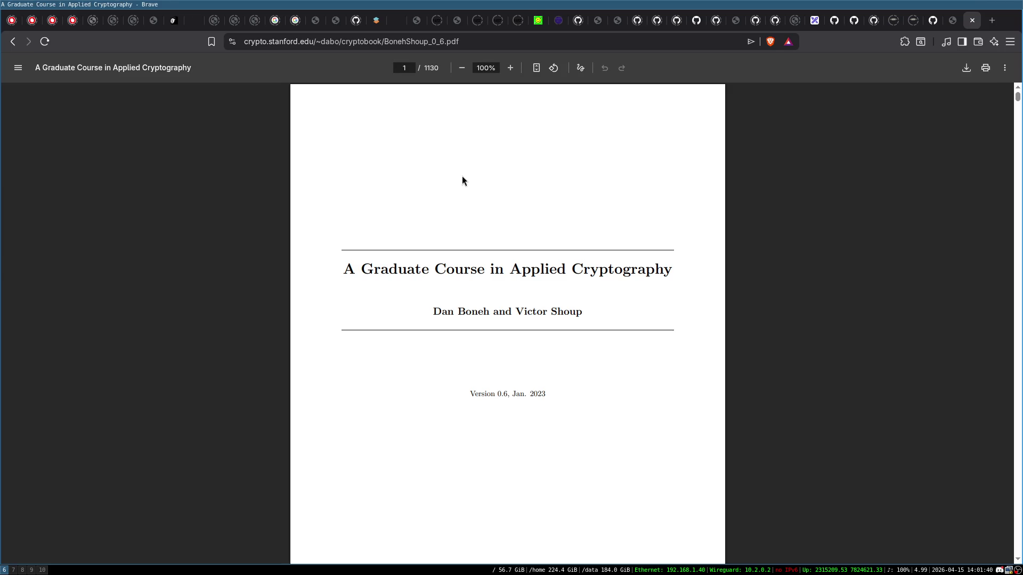
- Scroll through the cryptography book PDF's table of contents
scroll(485, 193, "down", 2)
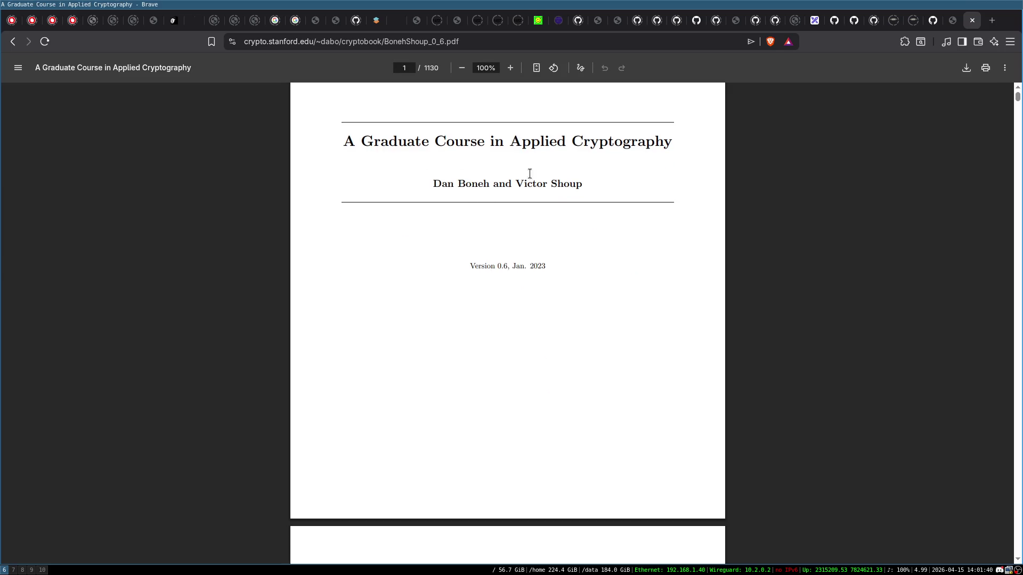
scroll(532, 158, "down", 5)
scroll(533, 160, "down", 20)
scroll(532, 157, "down", 10)
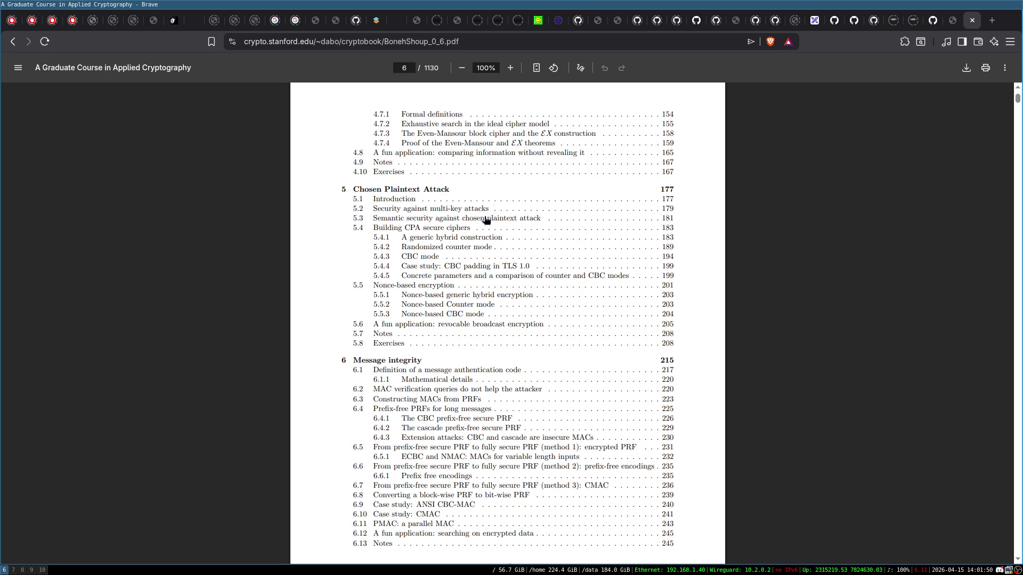
scroll(516, 286, "down", 5)
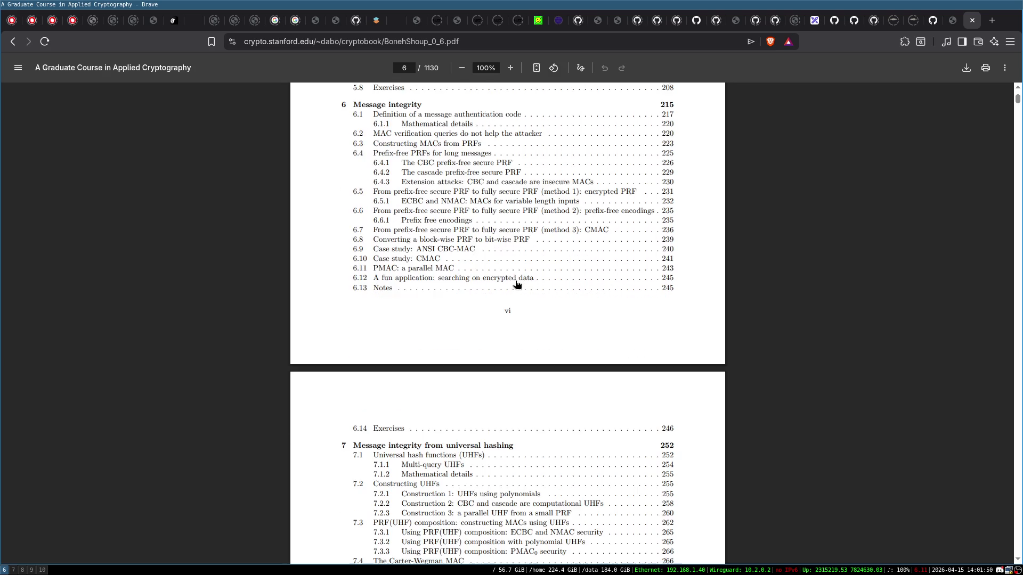
scroll(490, 205, "down", 15)
scroll(490, 205, "down", 20)
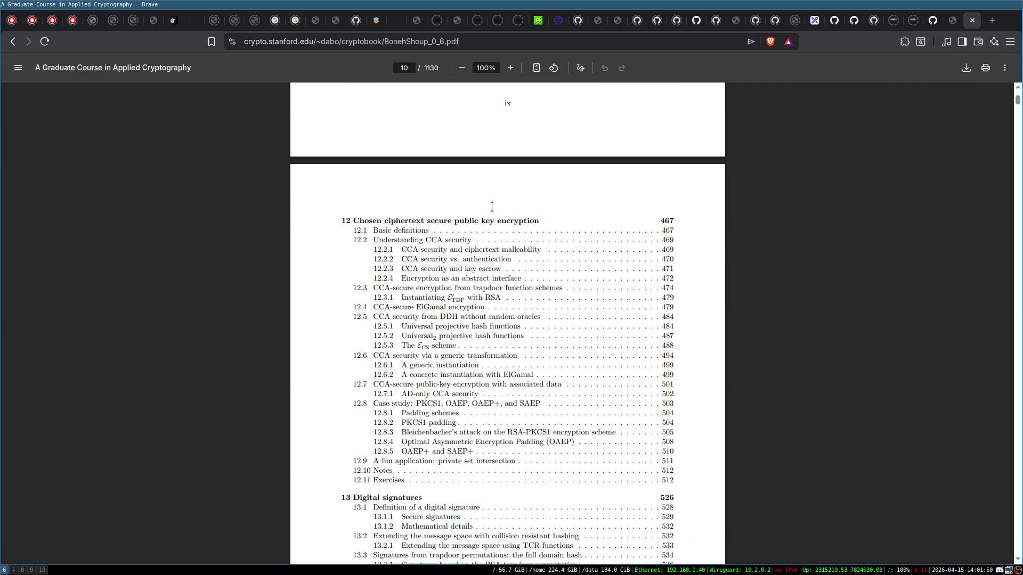
scroll(479, 277, "down", 2)
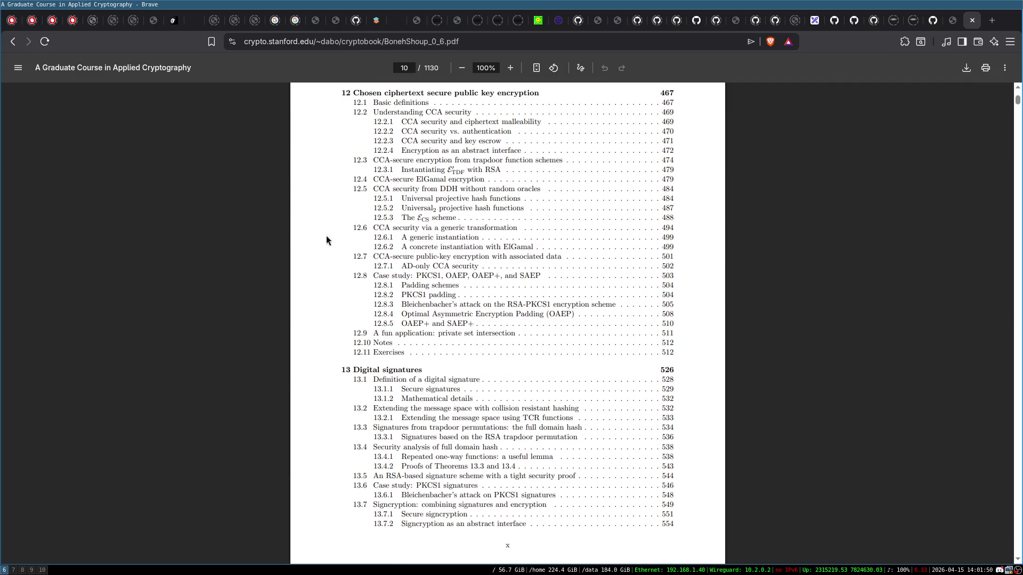
scroll(376, 237, "down", 2)
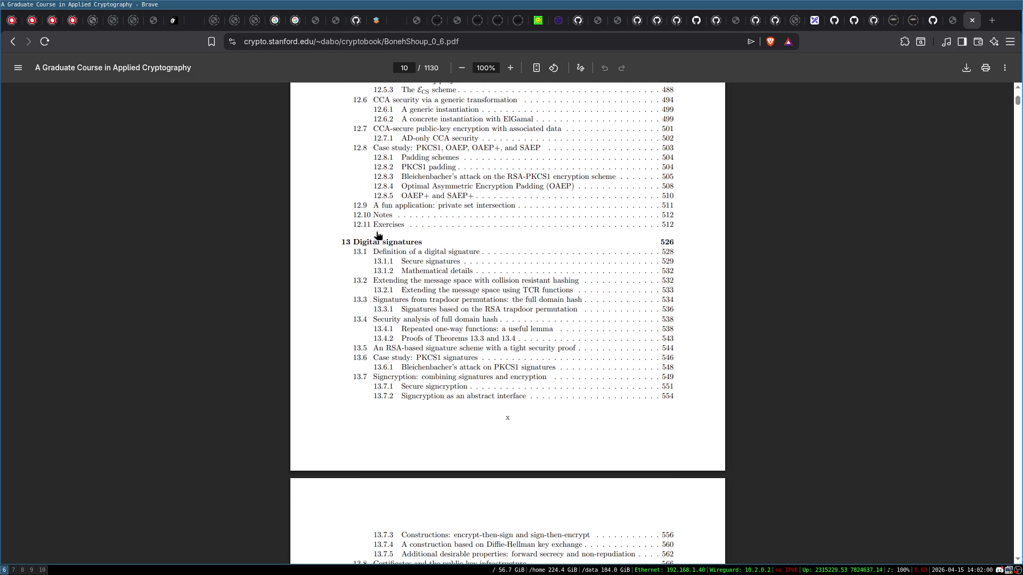
scroll(435, 247, "down", 1)
scroll(435, 247, "down", 3)
scroll(437, 237, "down", 3)
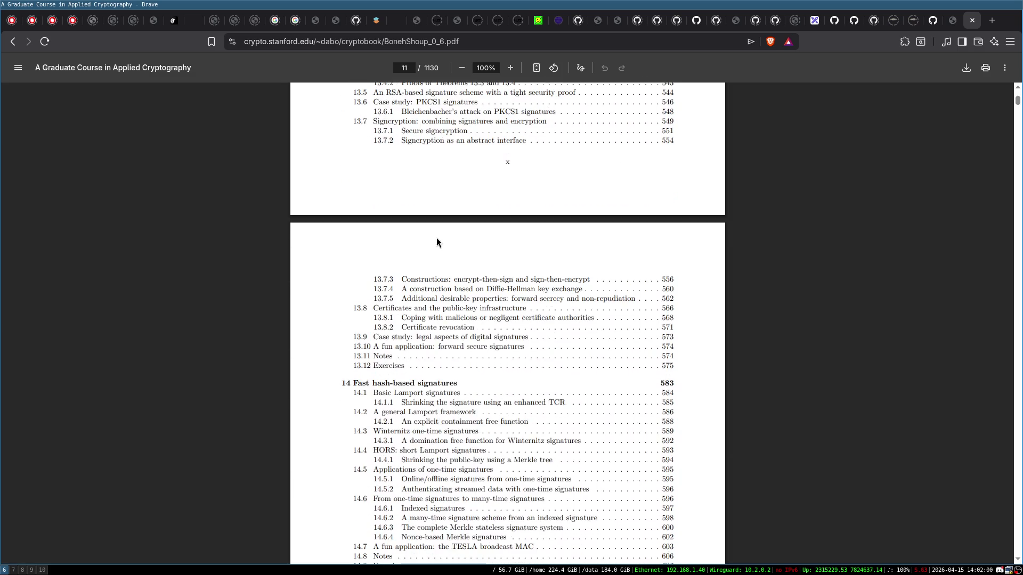
scroll(470, 230, "down", 1)
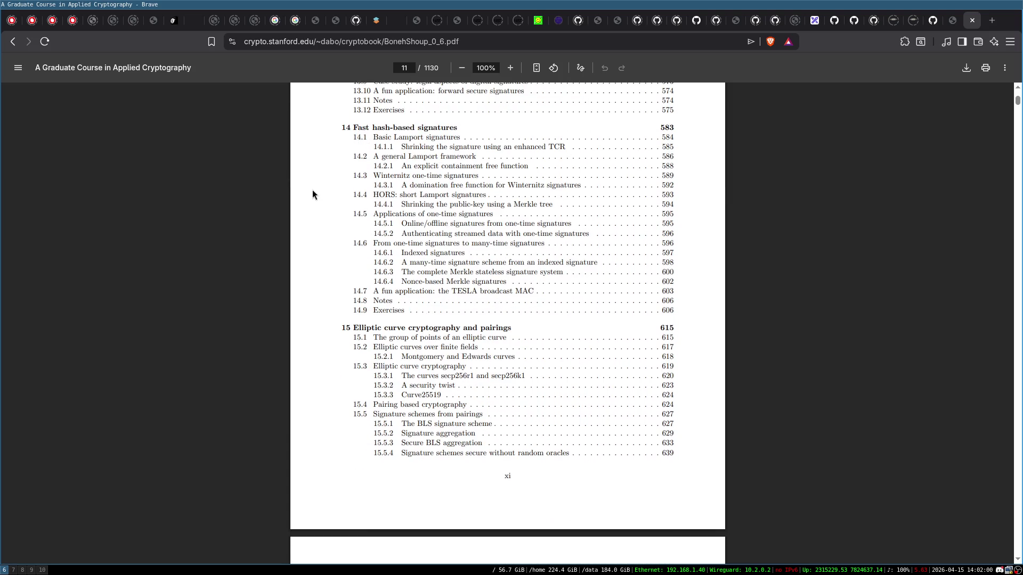
scroll(326, 184, "down", 7)
scroll(326, 183, "down", 3)
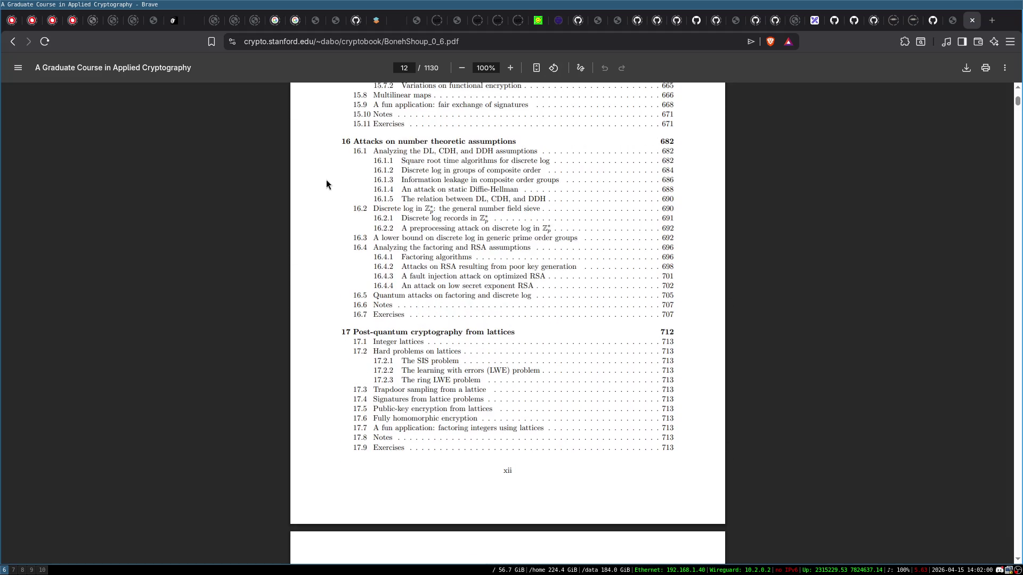
scroll(326, 184, "up", 2)
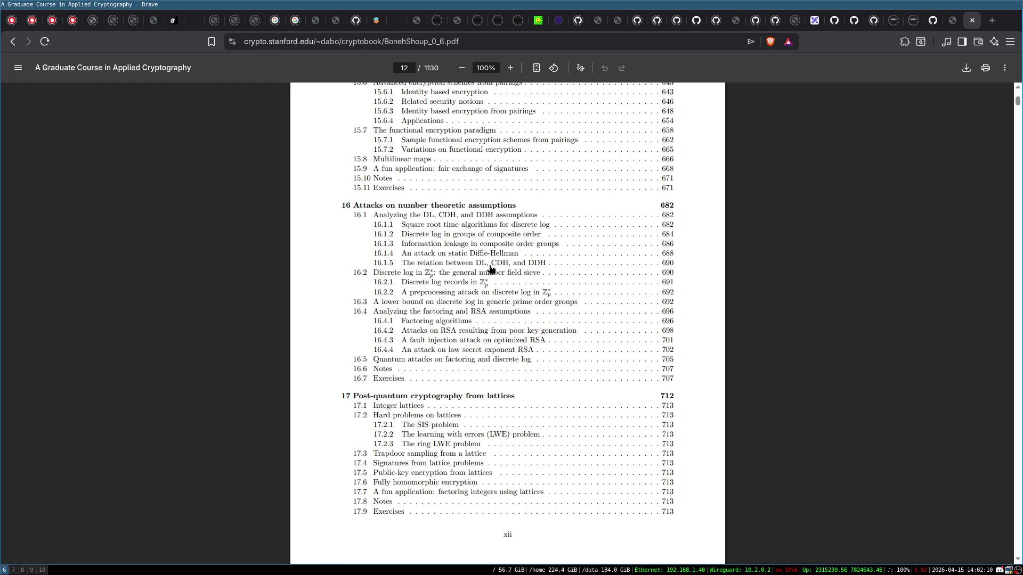
scroll(491, 269, "down", 1)
scroll(491, 269, "down", 4)
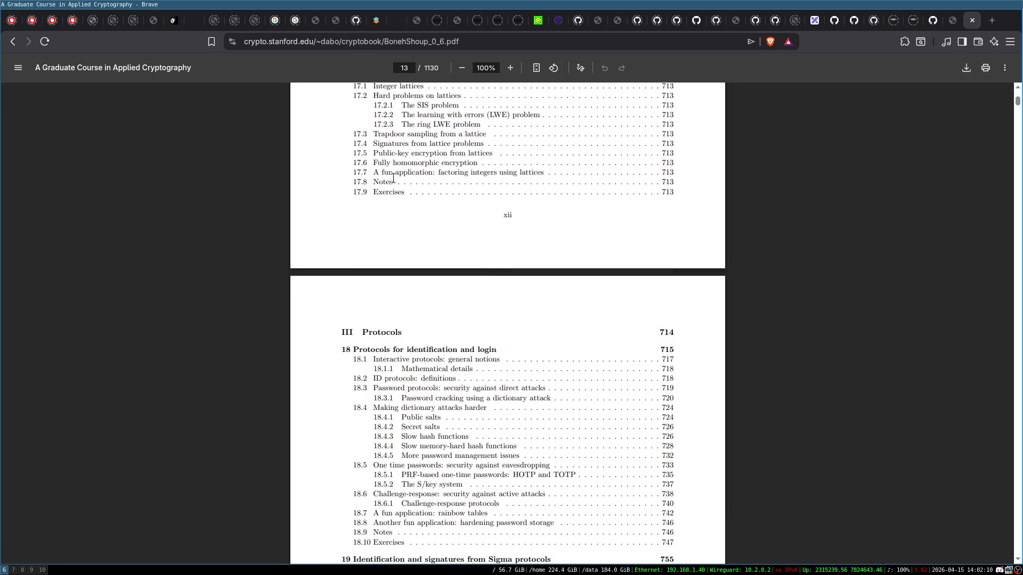
left_click(326, 41)
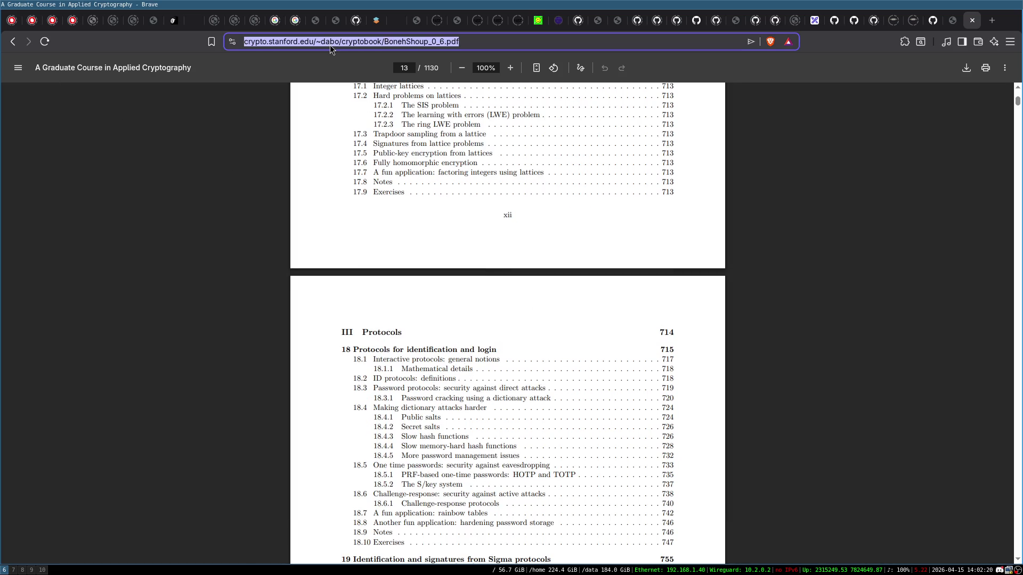
left_click(326, 169)
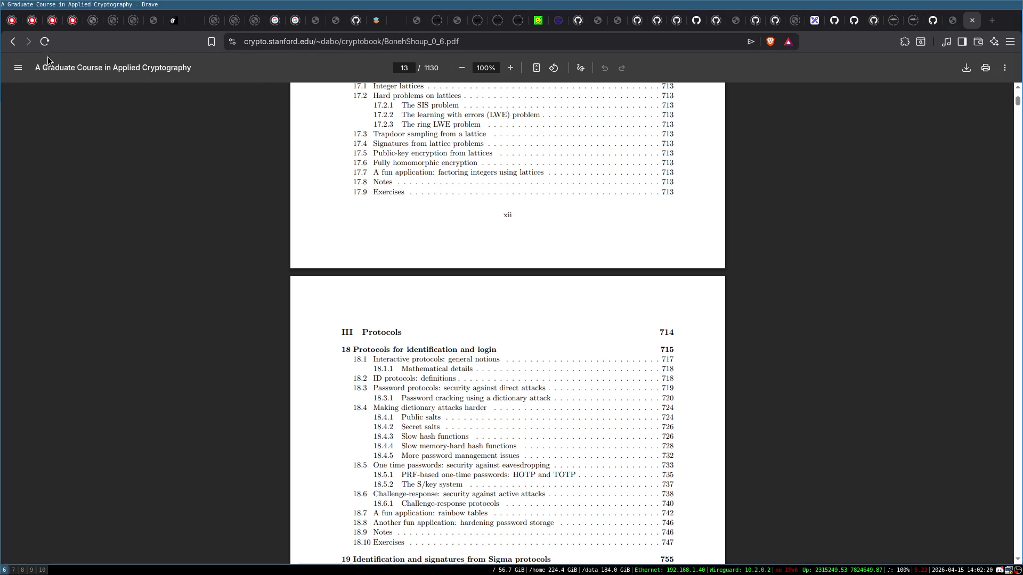
- Go back to toc.cryptobook.us, then close the cryptography course tab
left_click(17, 45)
scroll(593, 199, "up", 10)
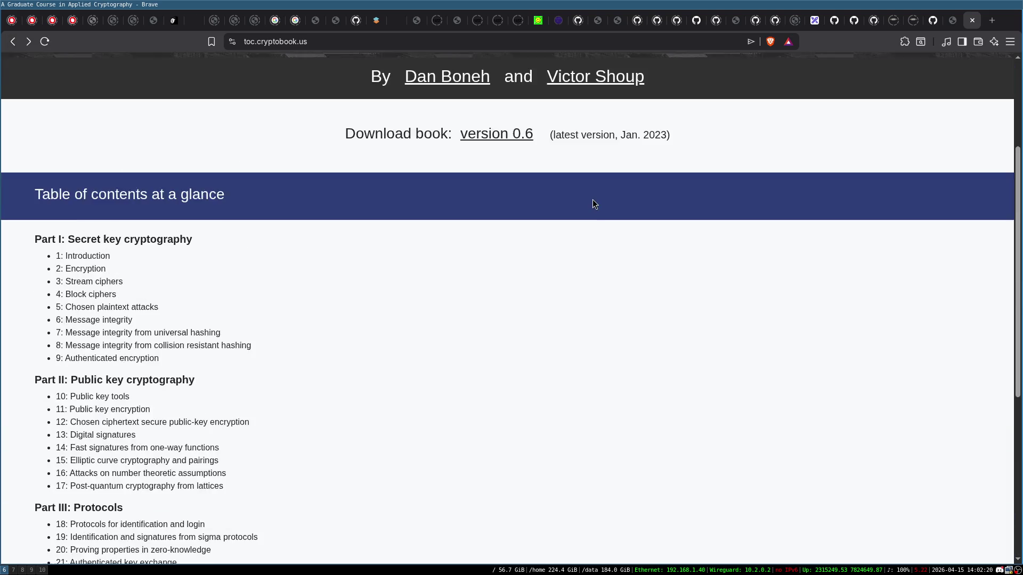
left_click(276, 45)
left_click(292, 351)
scroll(321, 335, "down", 2)
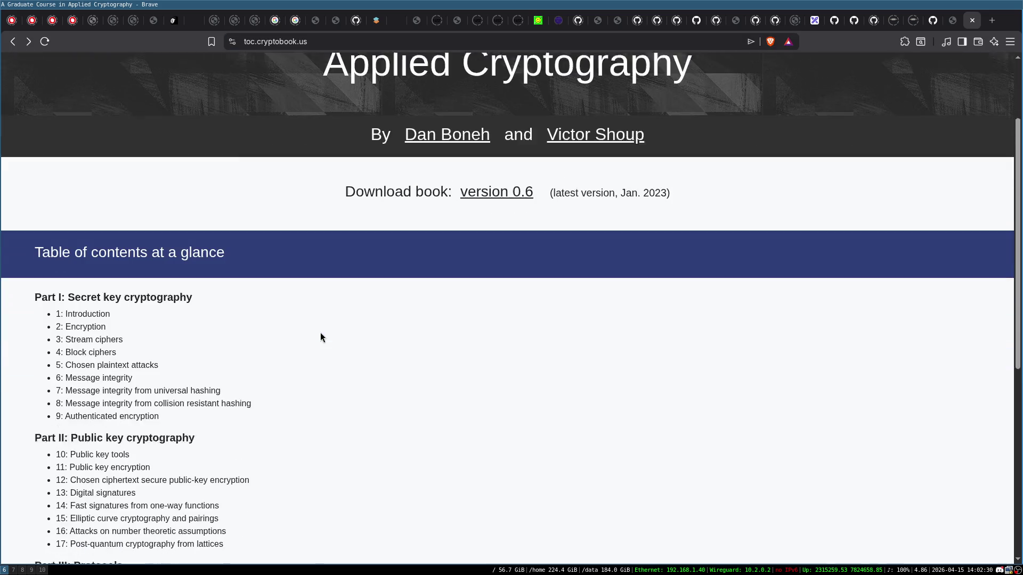
scroll(426, 383, "up", 3)
scroll(393, 413, "down", 4)
scroll(392, 414, "up", 4)
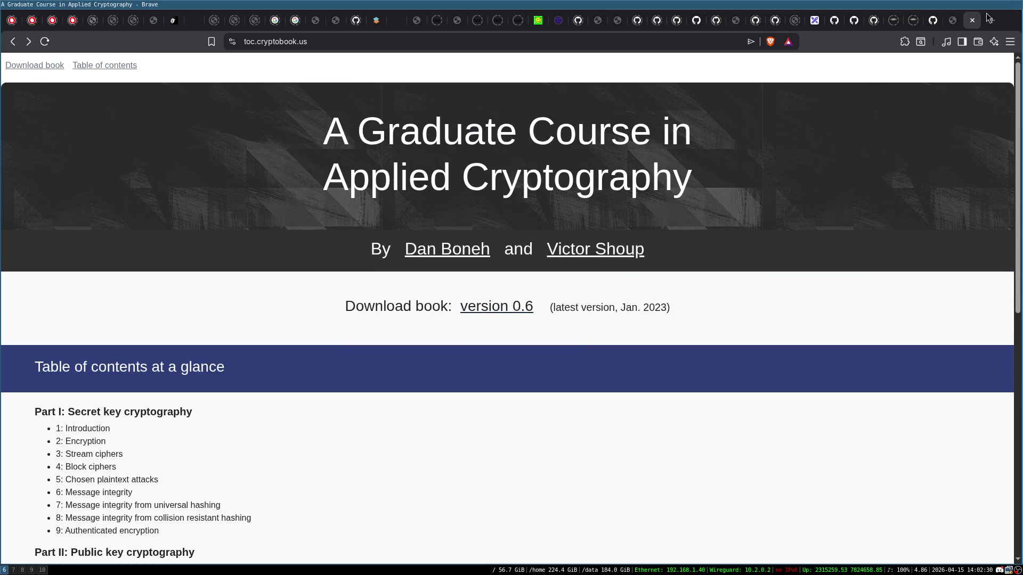
left_click(970, 20)
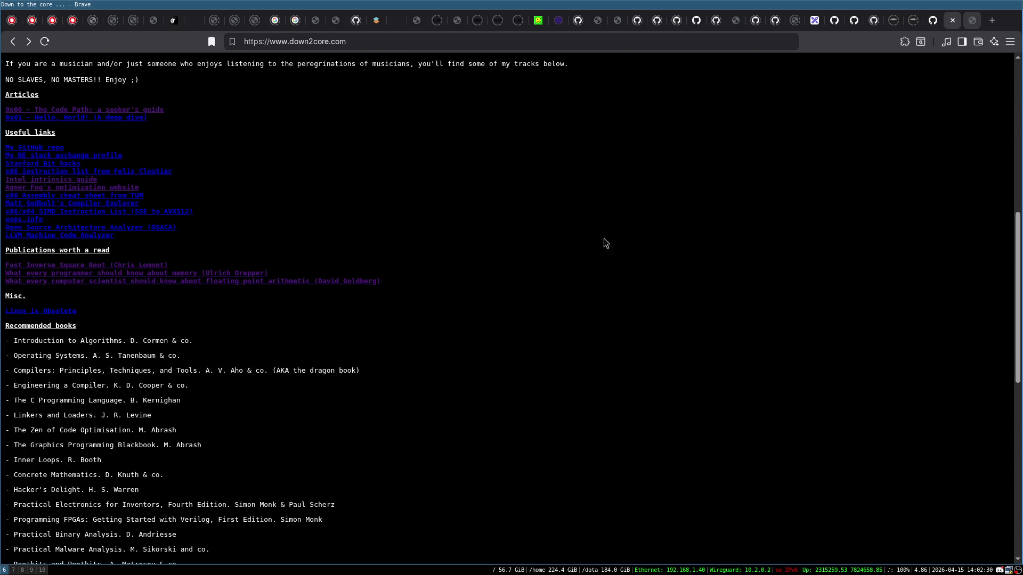
- Select the Zen of Code Optimisation, Graphics Programming Blackbook and Inner Loops titles on down2core.com
scroll(410, 344, "down", 6)
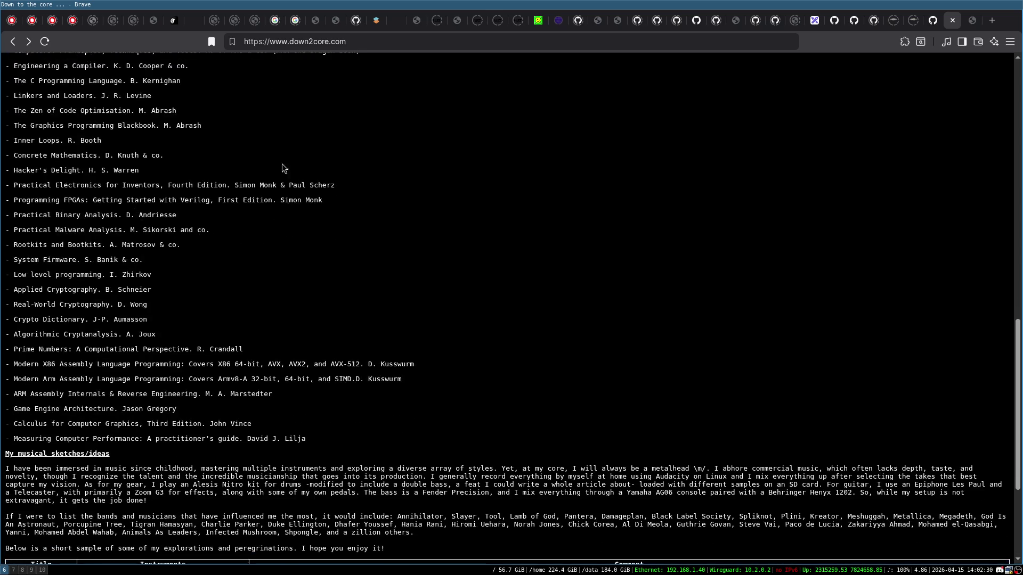
scroll(532, 386, "up", 3)
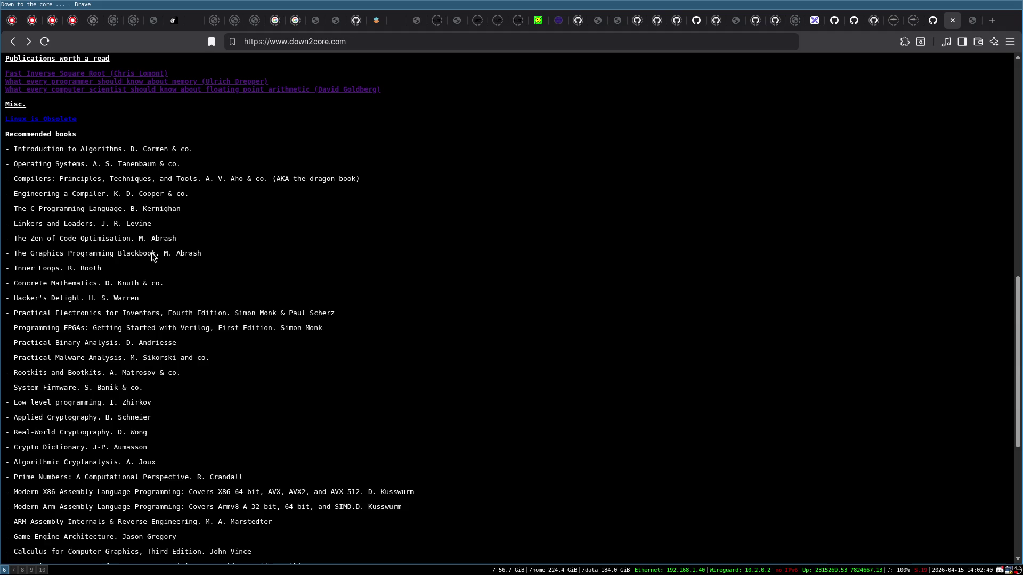
triple_click(94, 240)
triple_click(95, 254)
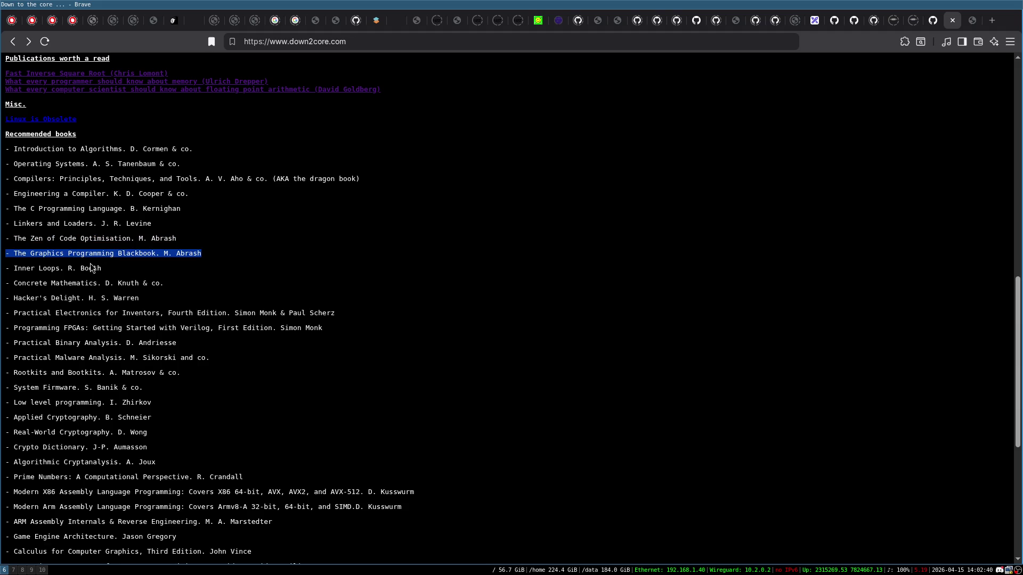
double_click(41, 268)
left_click(41, 269)
left_click(92, 264)
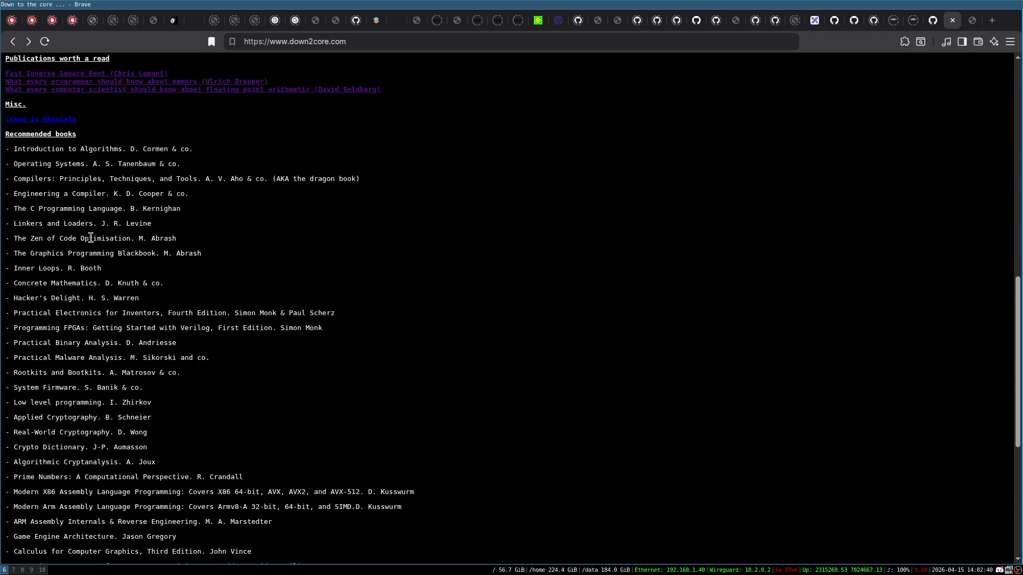
scroll(92, 246, "up", 5)
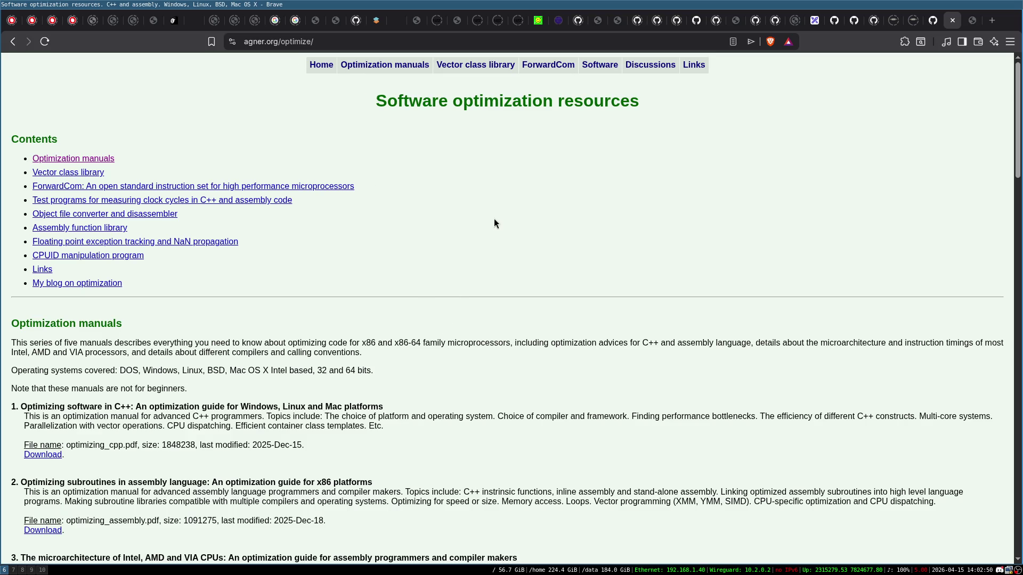
scroll(495, 230, "down", 4)
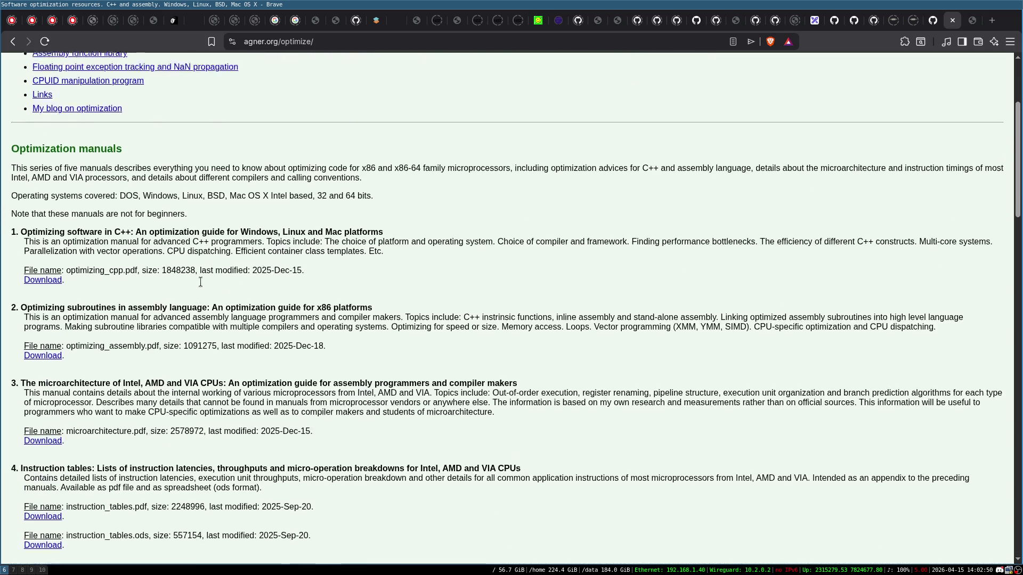
scroll(462, 145, "up", 4)
scroll(528, 181, "down", 4)
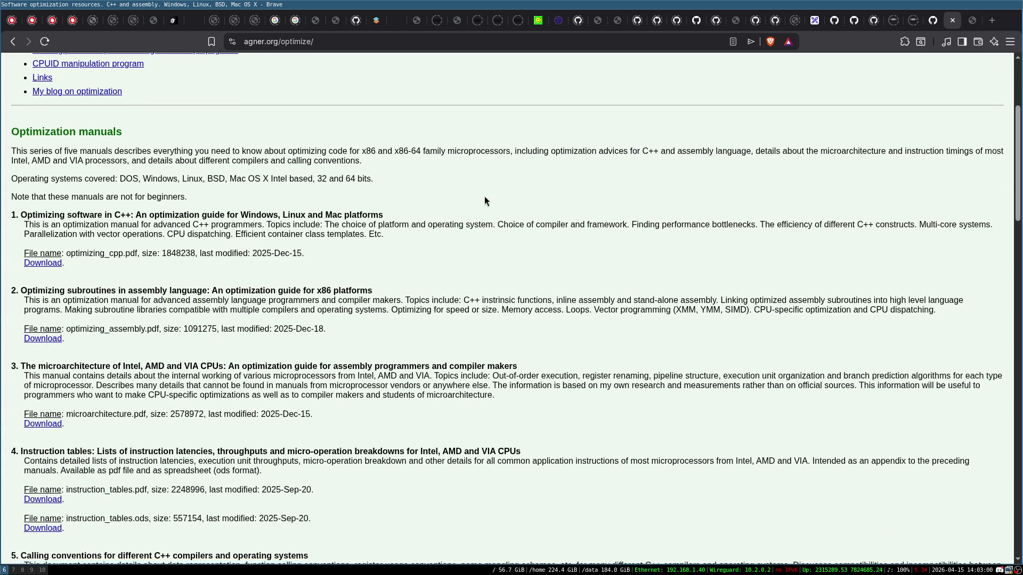
scroll(477, 238, "down", 1)
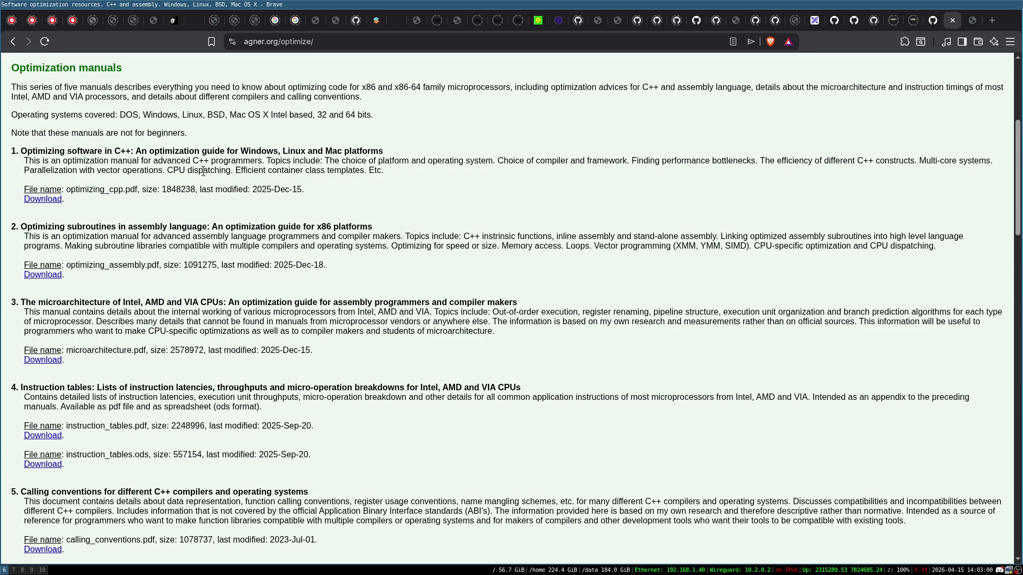
scroll(208, 170, "down", 1)
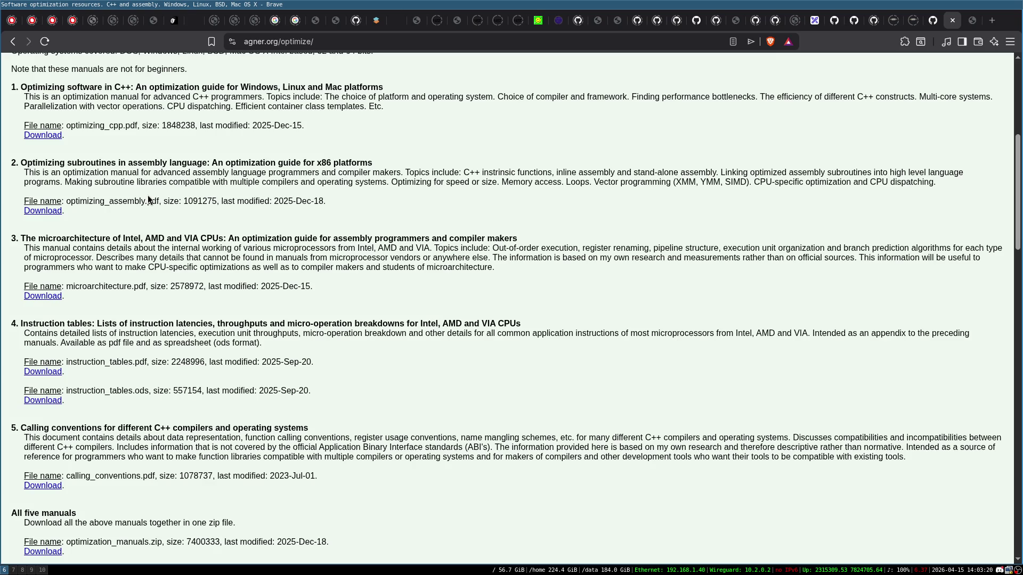
scroll(320, 203, "up", 2)
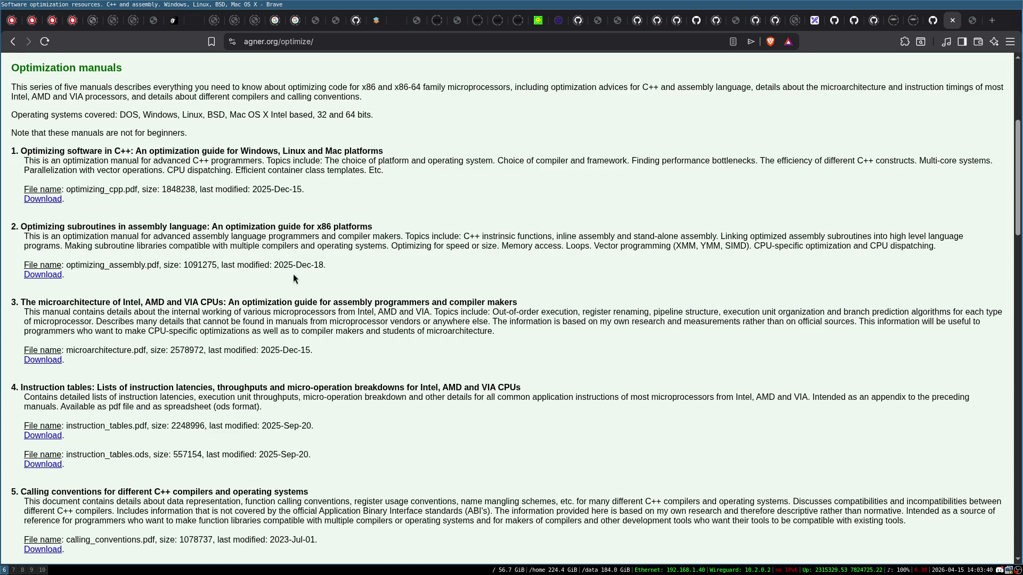
scroll(306, 222, "up", 2)
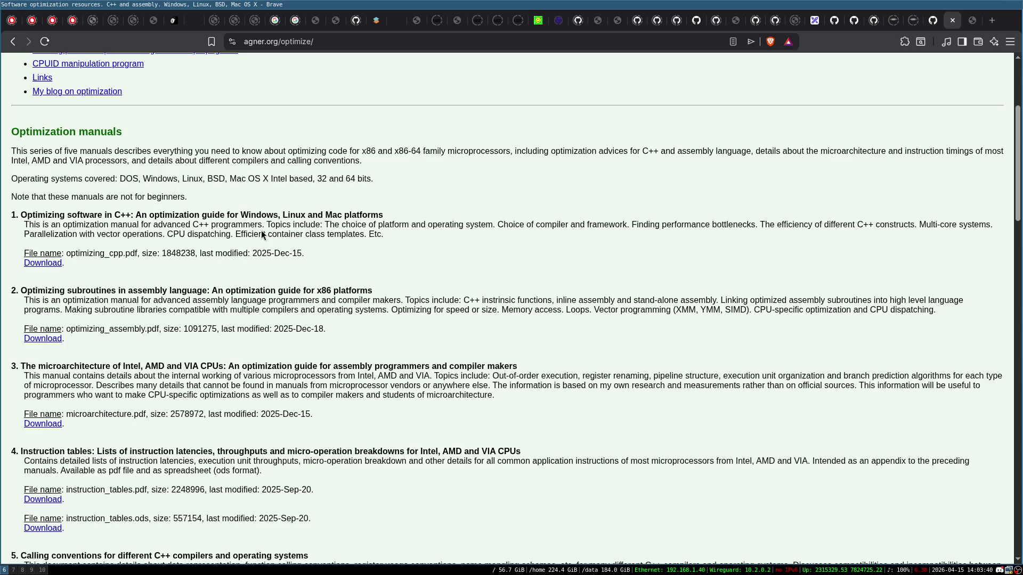
scroll(385, 228, "down", 2)
scroll(46, 224, "down", 2)
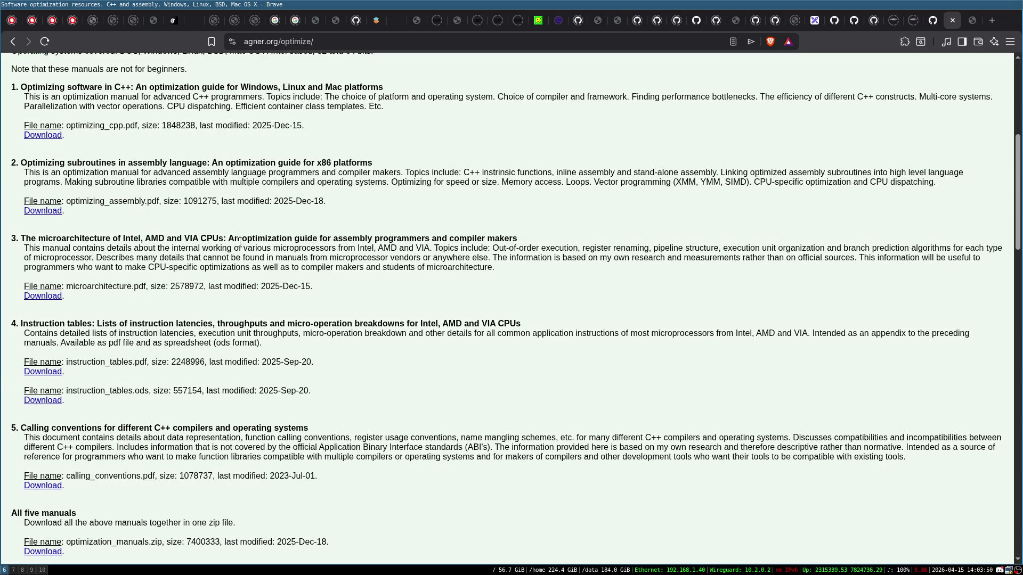
- Open the microarchitecture manual PDF, skim the first pages, and return to page 1
left_click(42, 300)
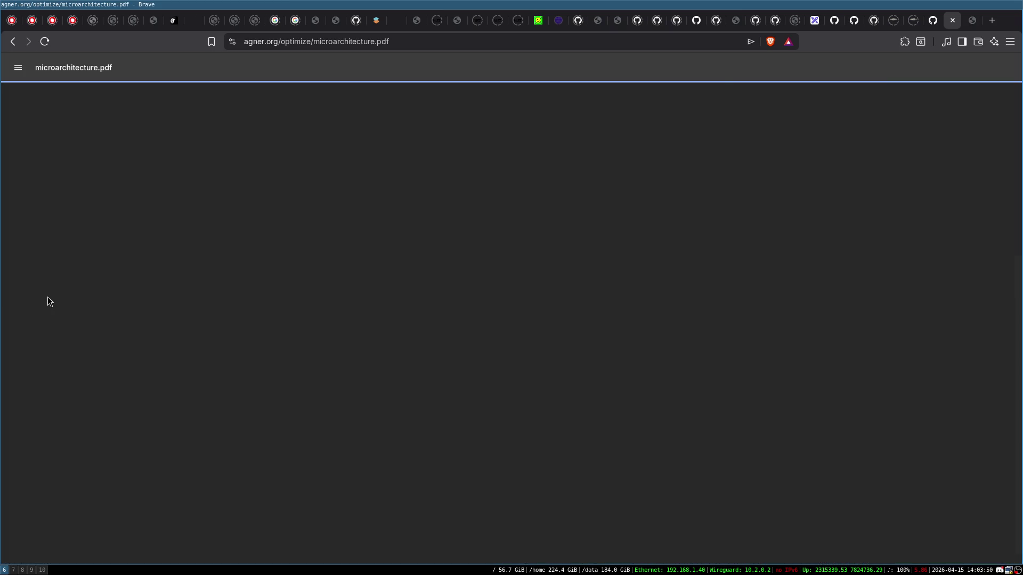
scroll(430, 262, "down", 2)
scroll(352, 272, "down", 20)
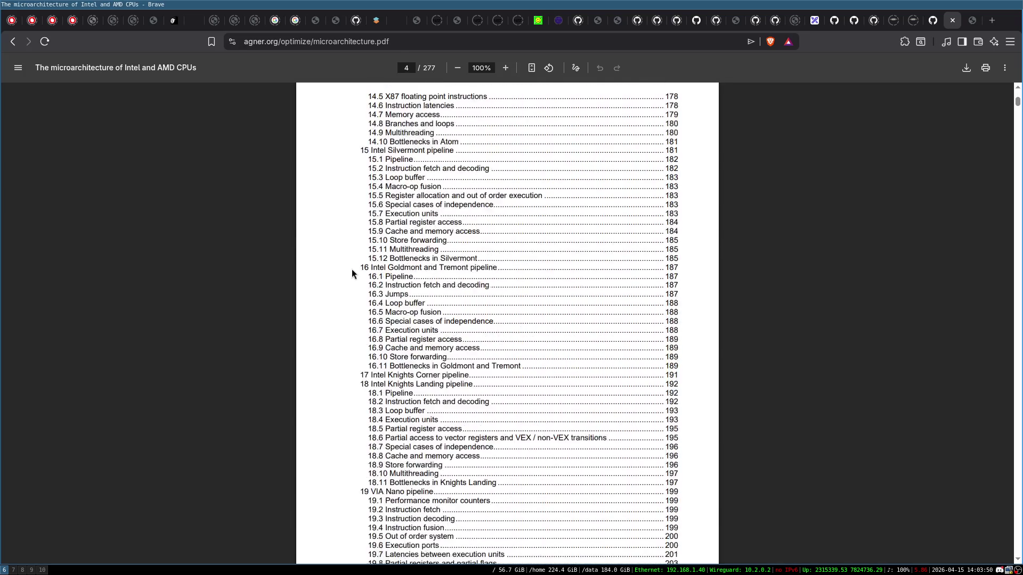
scroll(351, 270, "down", 20)
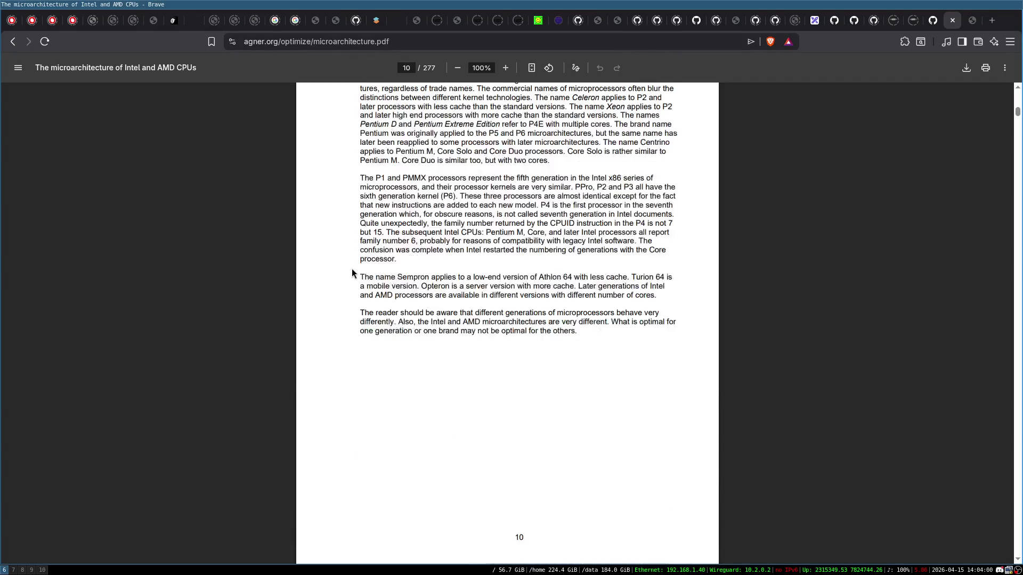
scroll(352, 270, "down", 20)
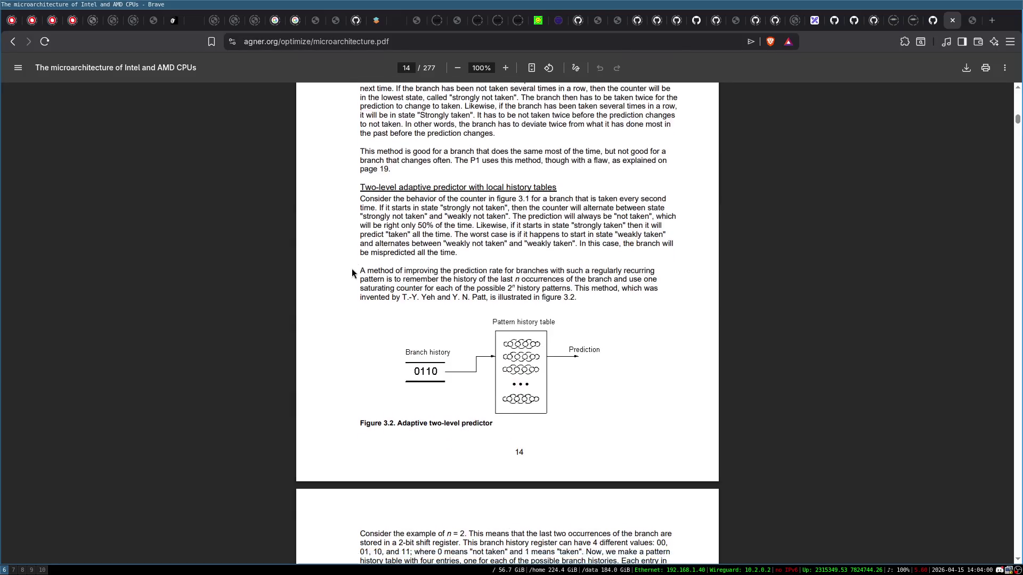
scroll(351, 273, "down", 20)
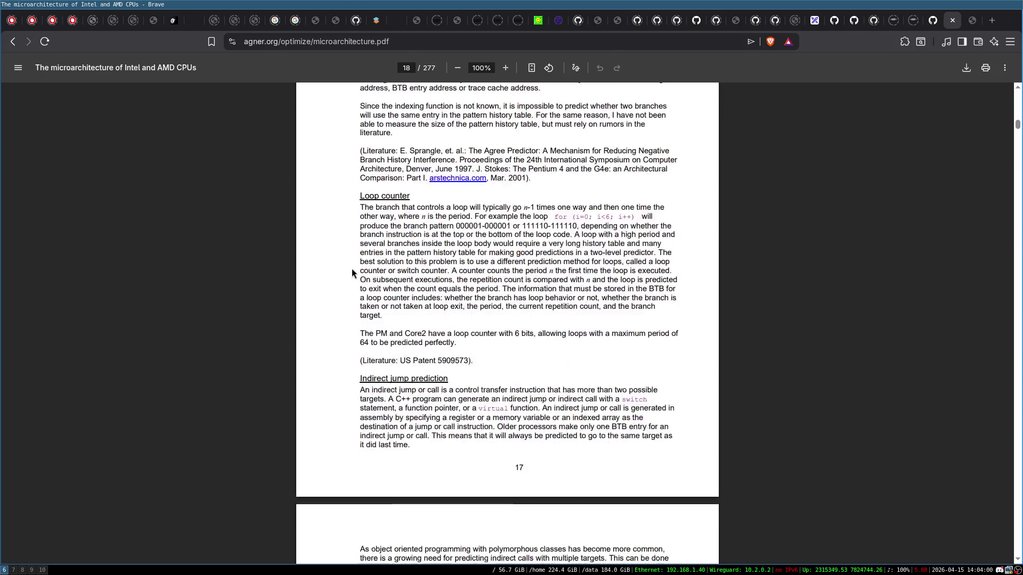
key("Home")
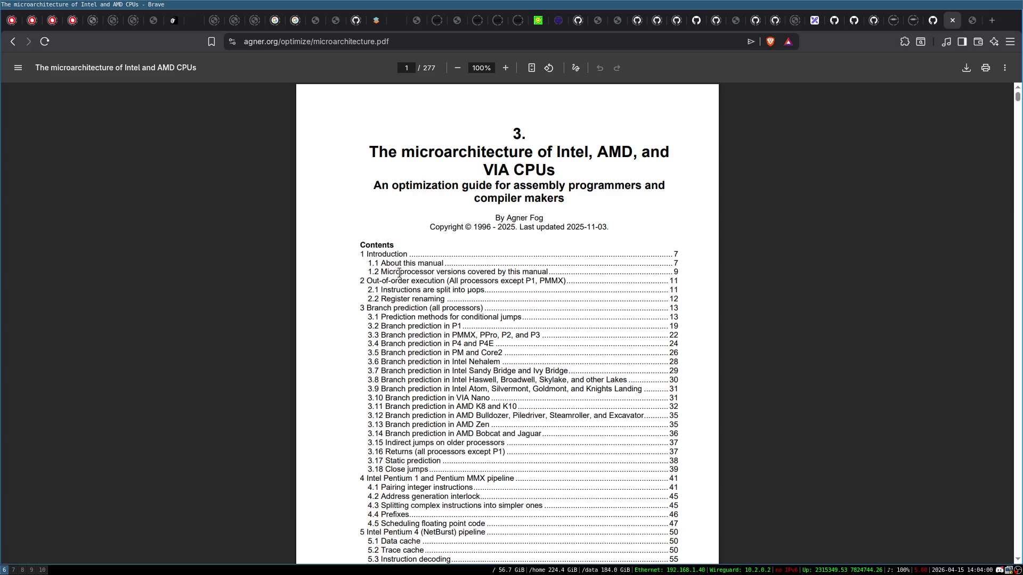
- Scroll the contents down to the AMD K8, Bulldozer and Zen chapter listings on page 5
scroll(399, 272, "down", 3)
scroll(431, 251, "down", 3)
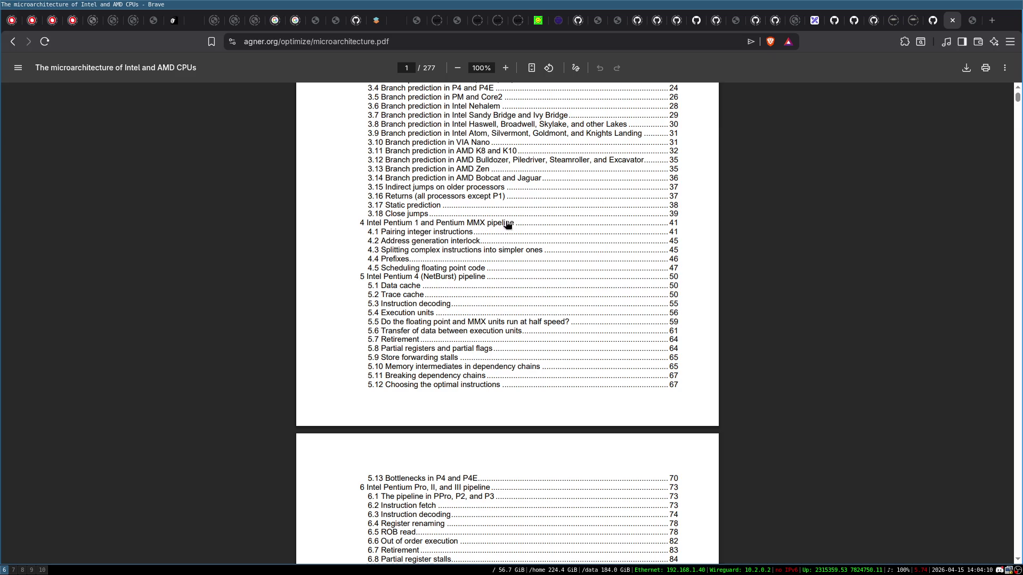
scroll(507, 224, "down", 20)
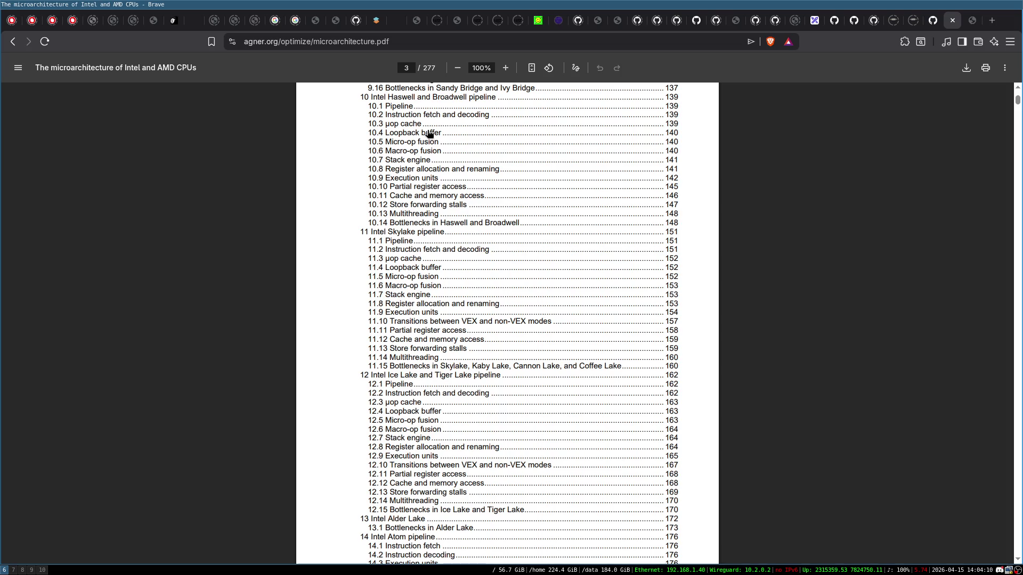
scroll(426, 271, "down", 15)
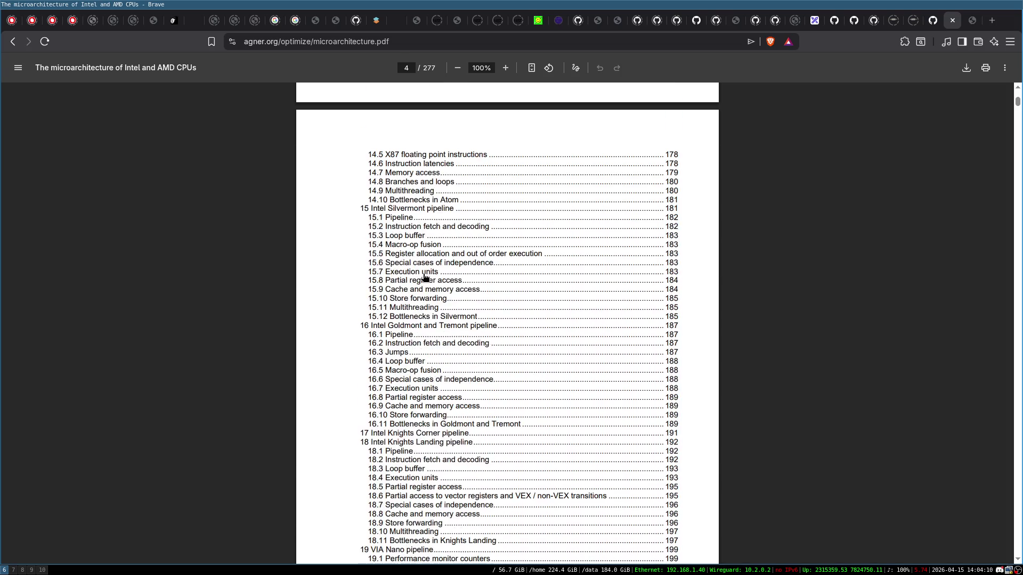
scroll(425, 278, "down", 10)
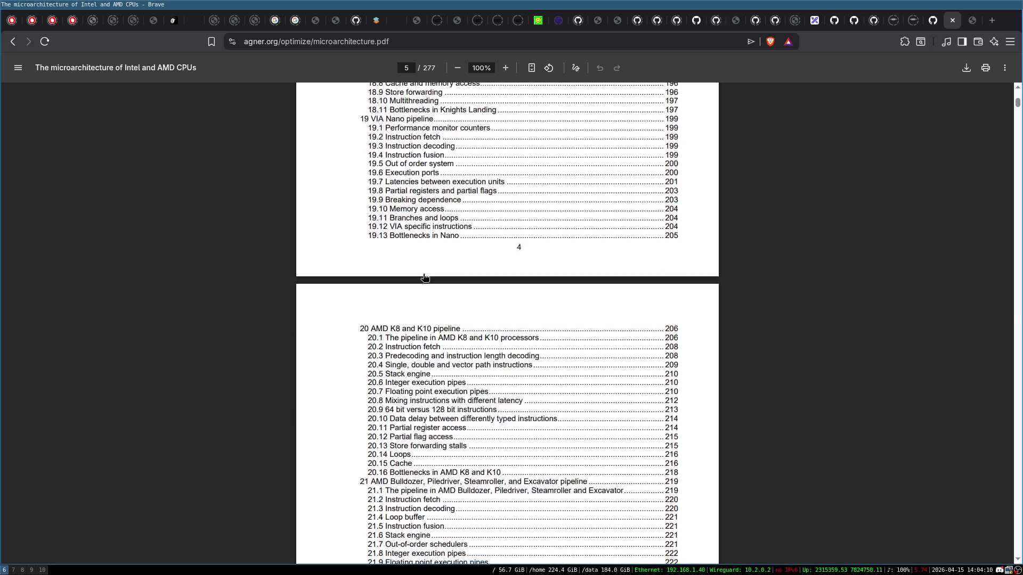
scroll(425, 275, "up", 7)
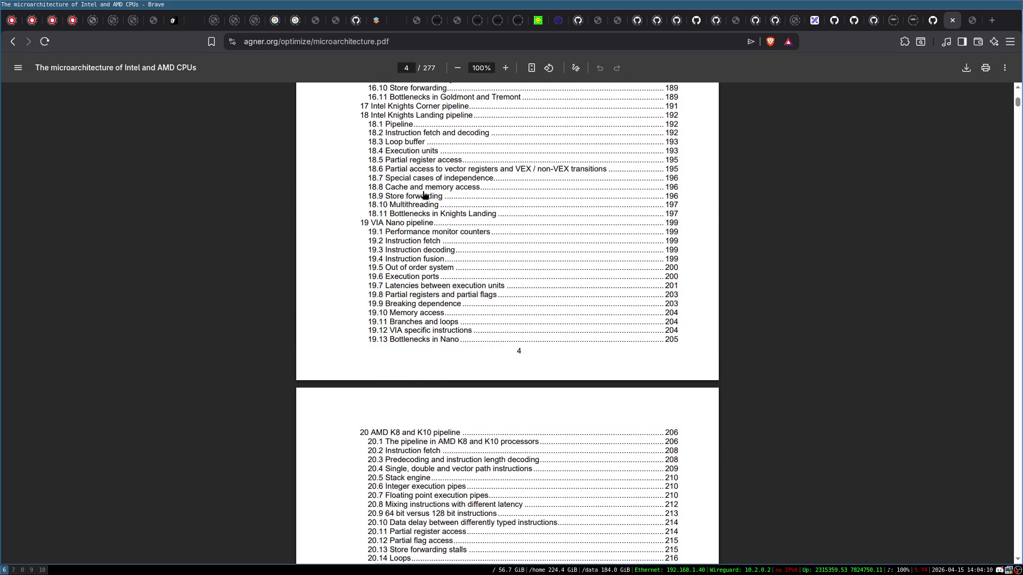
scroll(405, 230, "down", 8)
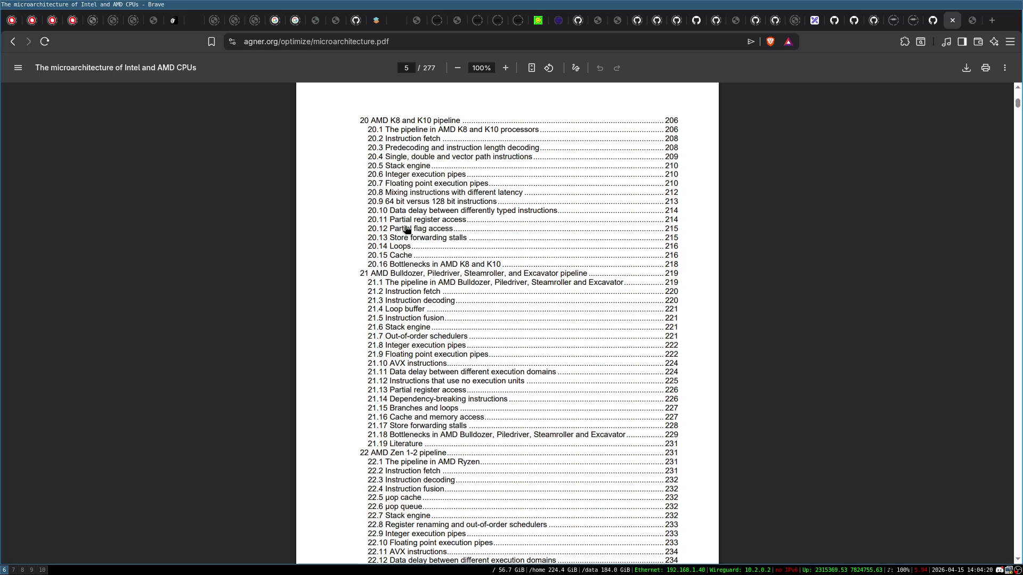
scroll(406, 230, "down", 4)
scroll(406, 230, "down", 9)
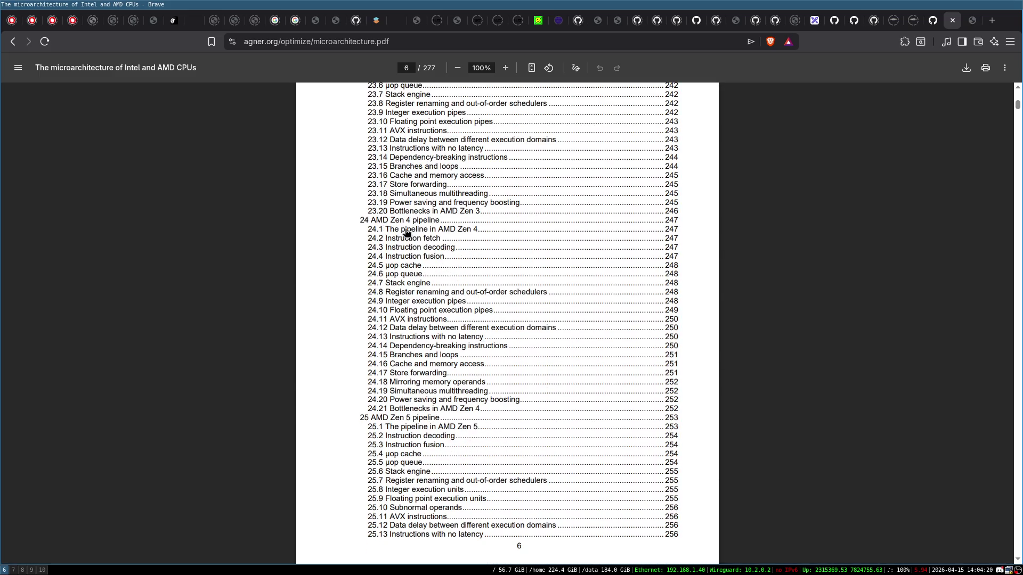
scroll(423, 257, "down", 6)
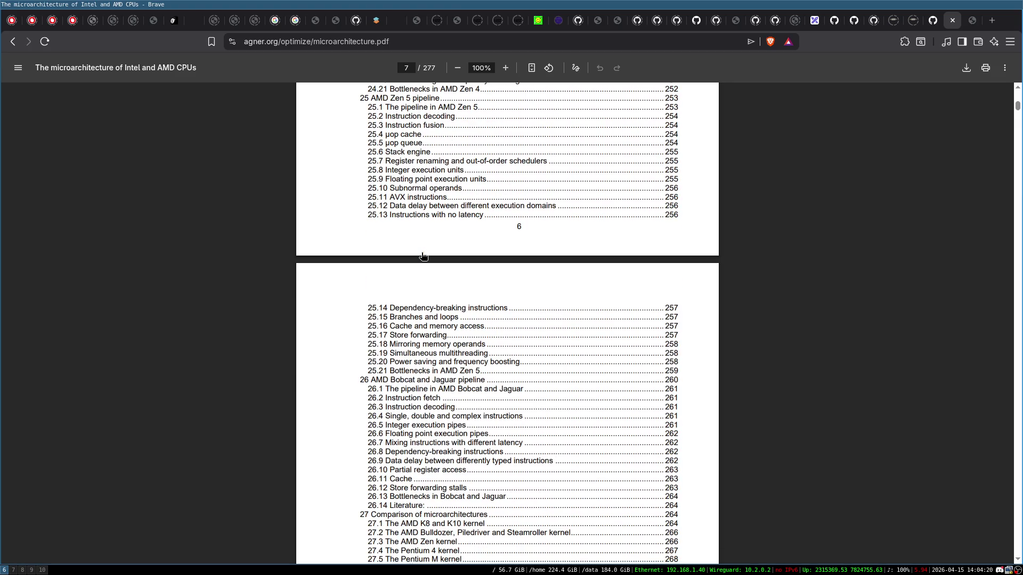
scroll(385, 316, "down", 3)
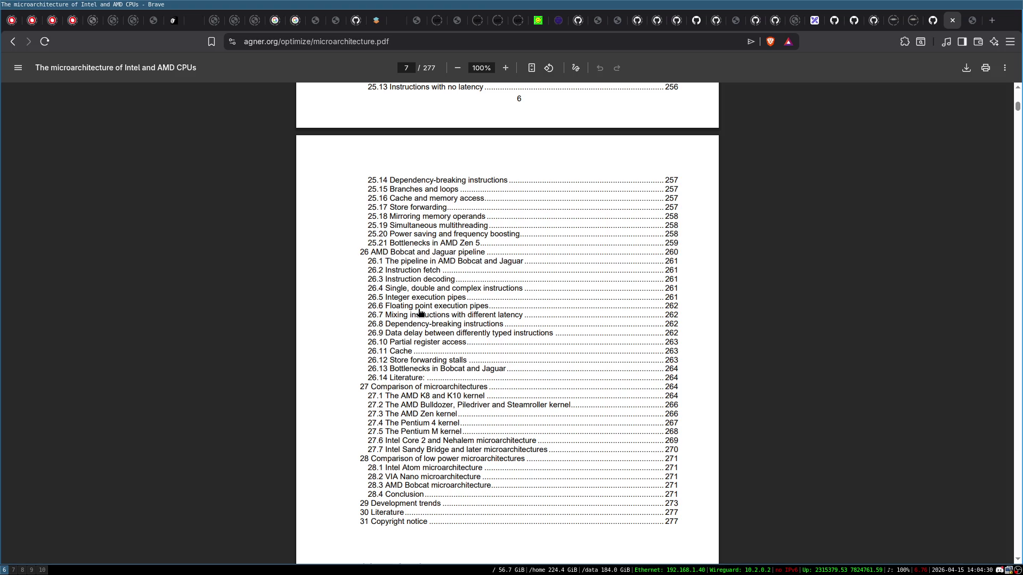
scroll(420, 314, "up", 3)
scroll(420, 313, "up", 20)
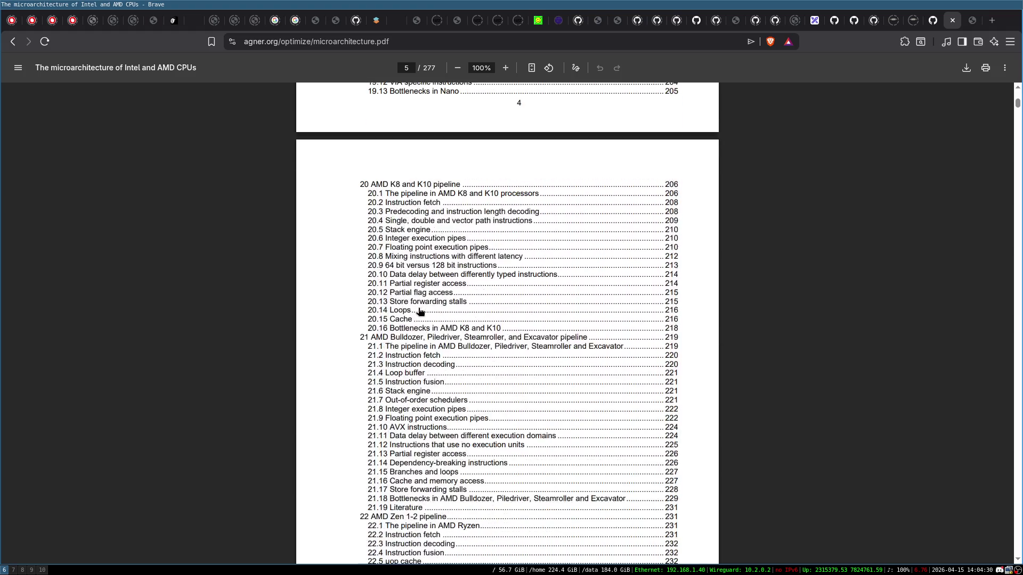
scroll(399, 292, "up", 8)
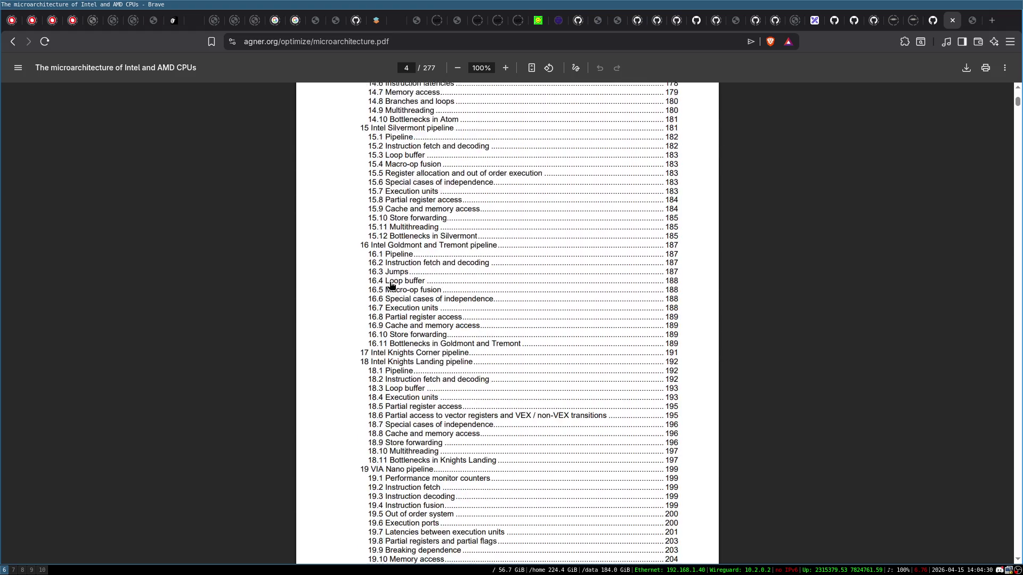
scroll(392, 286, "up", 8)
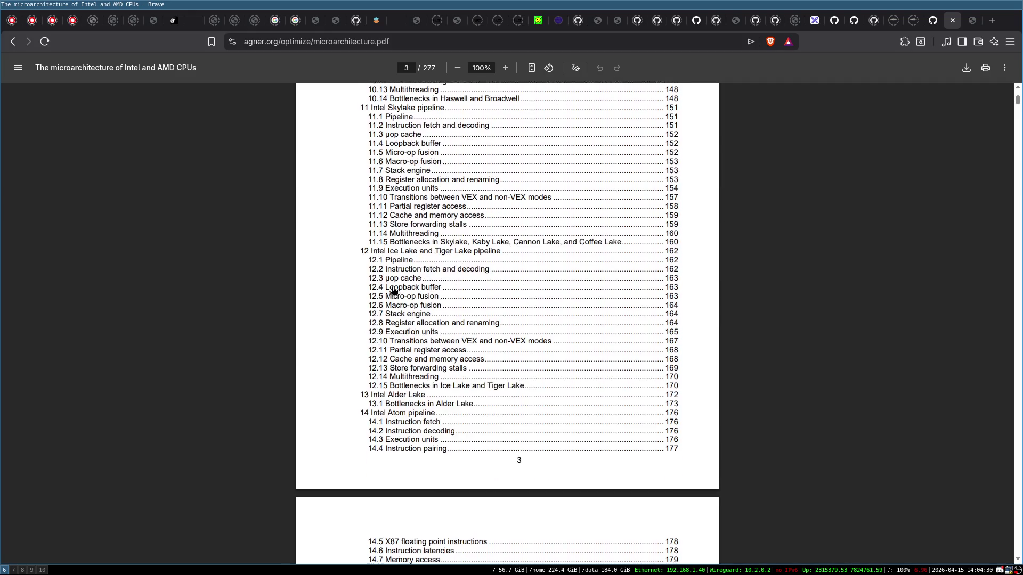
scroll(395, 296, "up", 7)
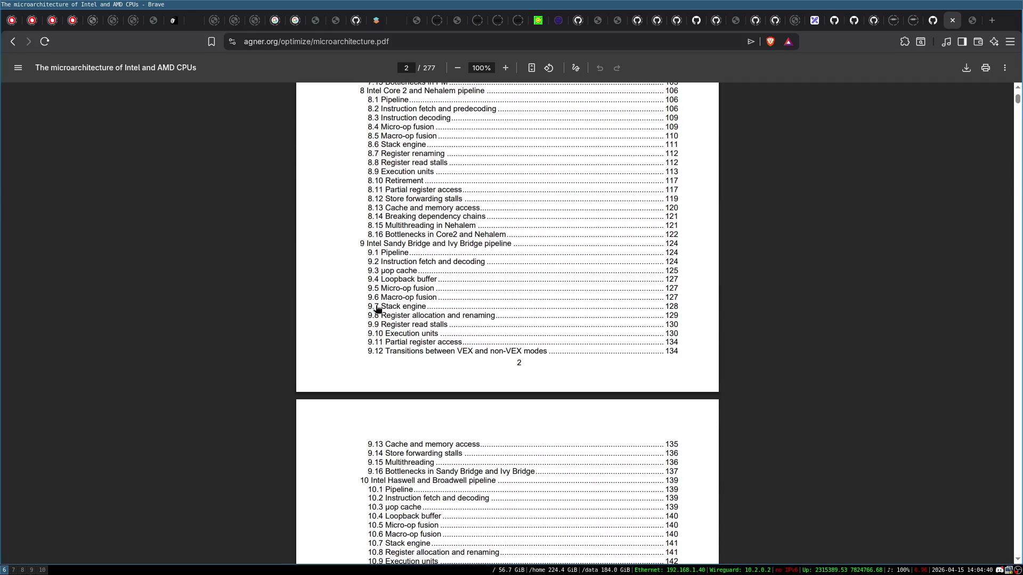
scroll(346, 290, "down", 20)
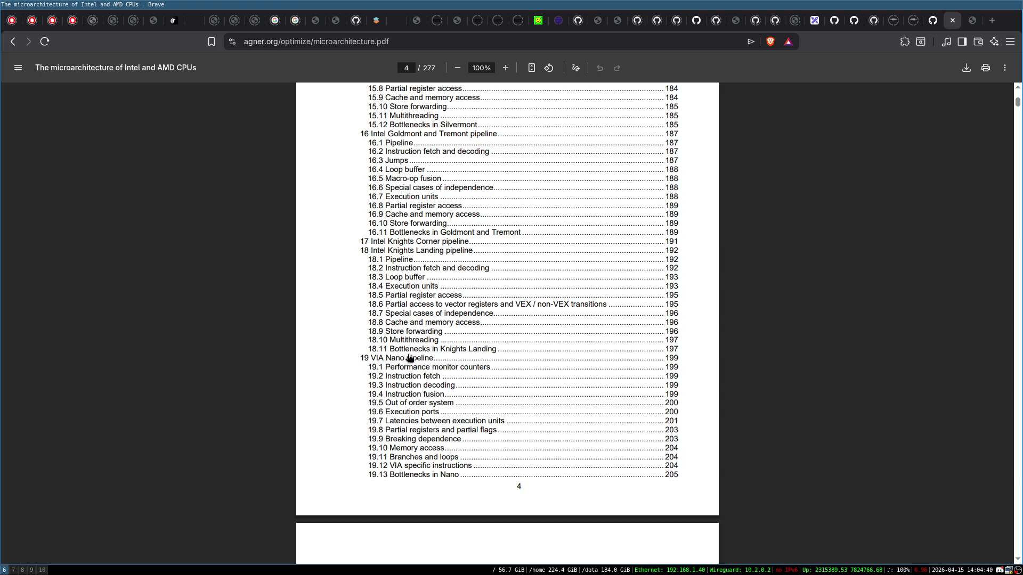
scroll(477, 305, "down", 2)
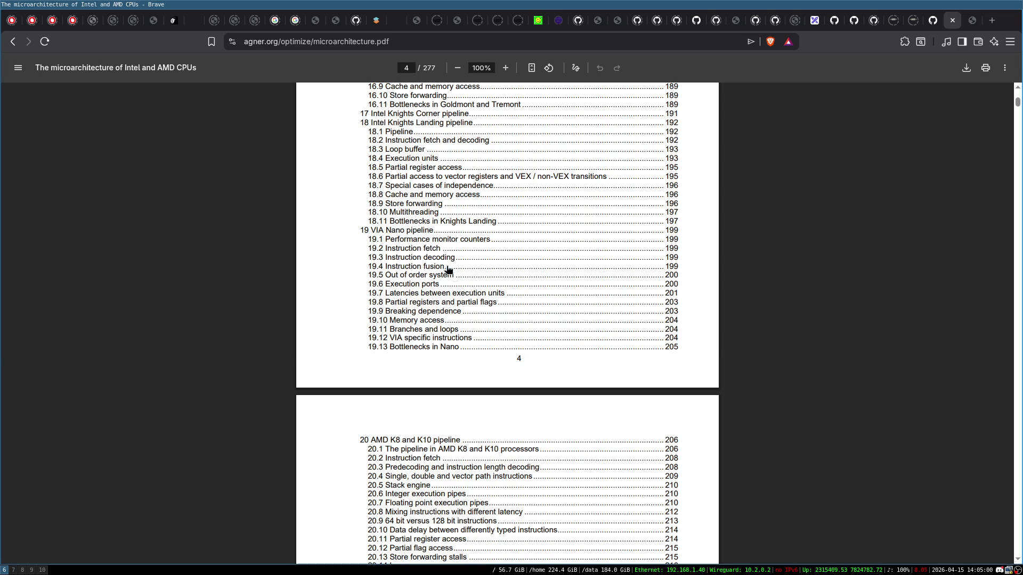
scroll(468, 392, "down", 5)
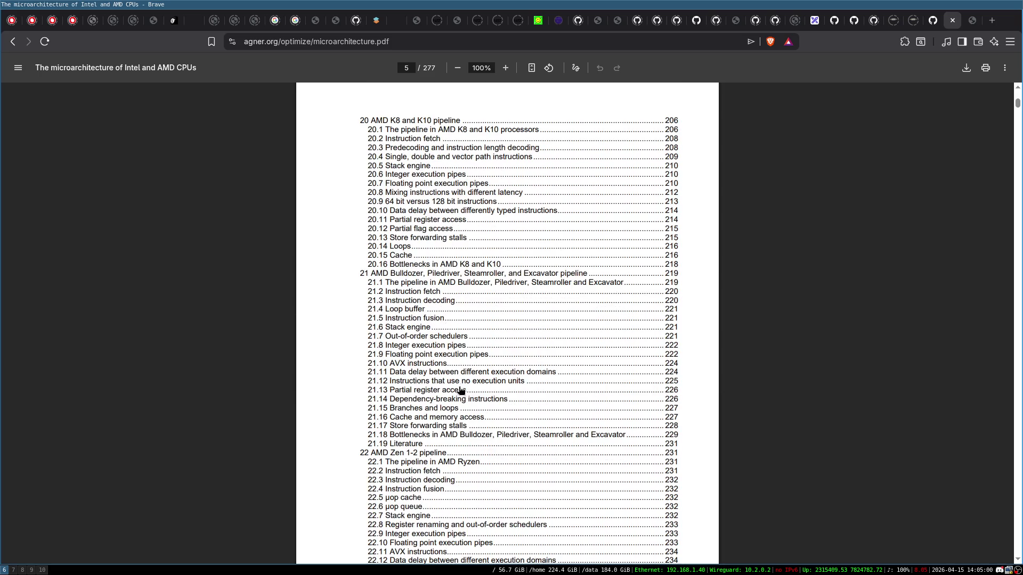
scroll(310, 367, "down", 1)
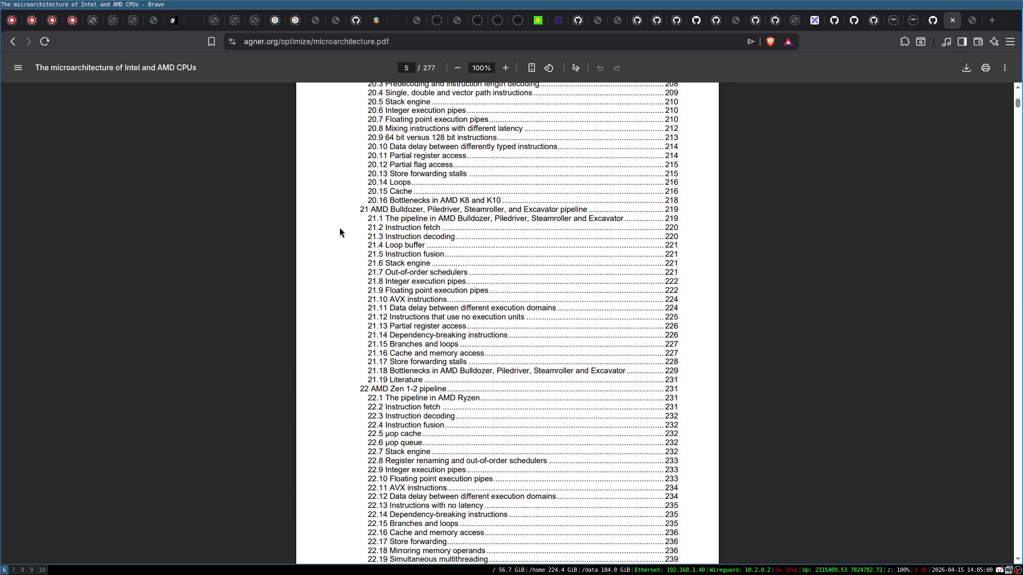
- Go back to agner.org, open instruction_tables.pdf, and scroll to page 9
left_click(13, 41)
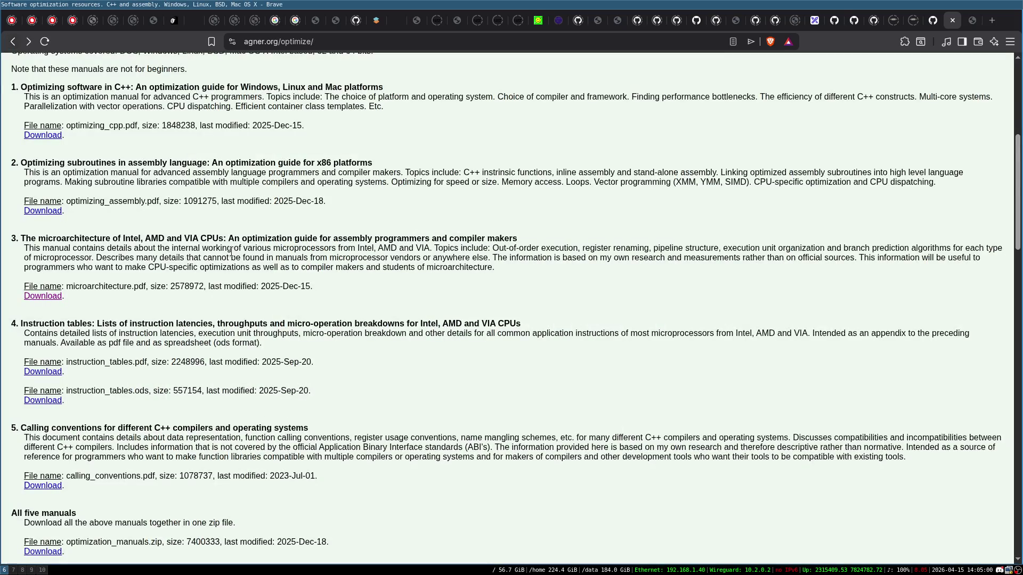
left_click(46, 372)
scroll(549, 308, "down", 20)
scroll(506, 278, "down", 20)
scroll(506, 278, "down", 20)
scroll(507, 278, "up", 10)
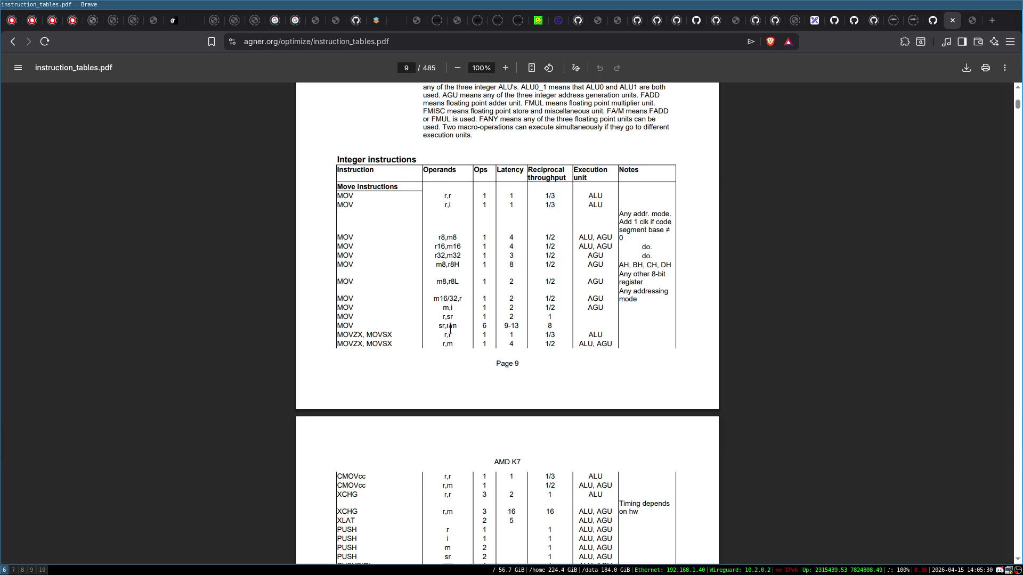
- Select MOV and its 6 ops value in the sr,r/m row of the Integer instructions table
left_click(490, 329)
double_click(354, 326)
left_click(505, 335)
left_click_drag(483, 326, 493, 327)
scroll(481, 349, "down", 3)
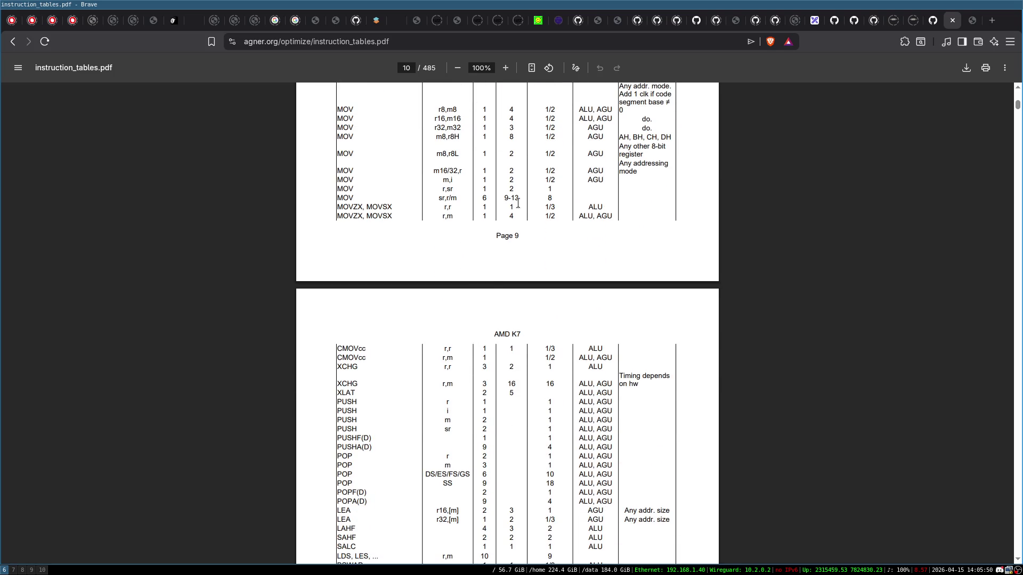
scroll(511, 204, "up", 2)
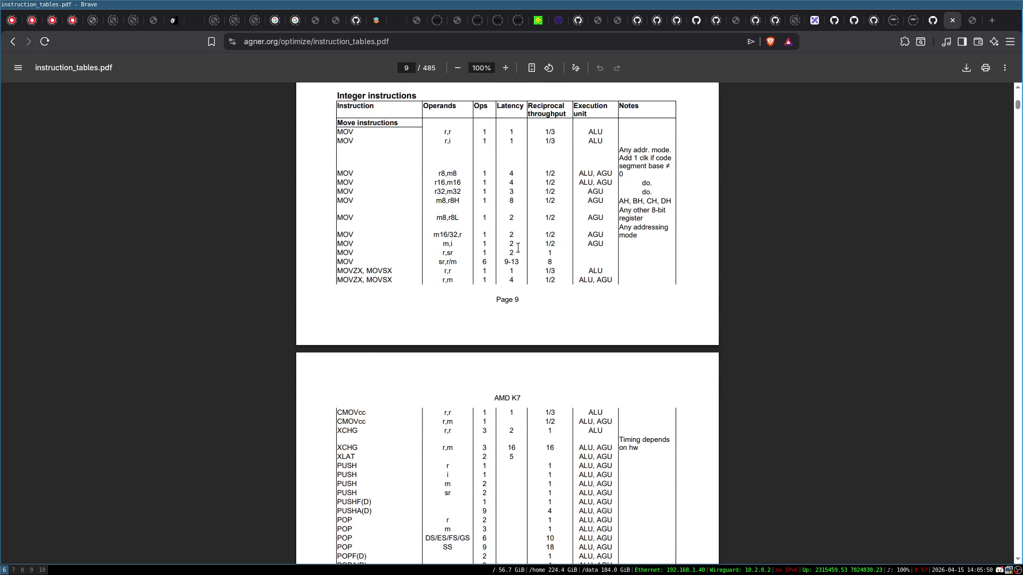
scroll(368, 162, "up", 2)
- Return to agner.org's optimize page and jump to Software > Test program for measuring clock cycles
left_click(16, 49)
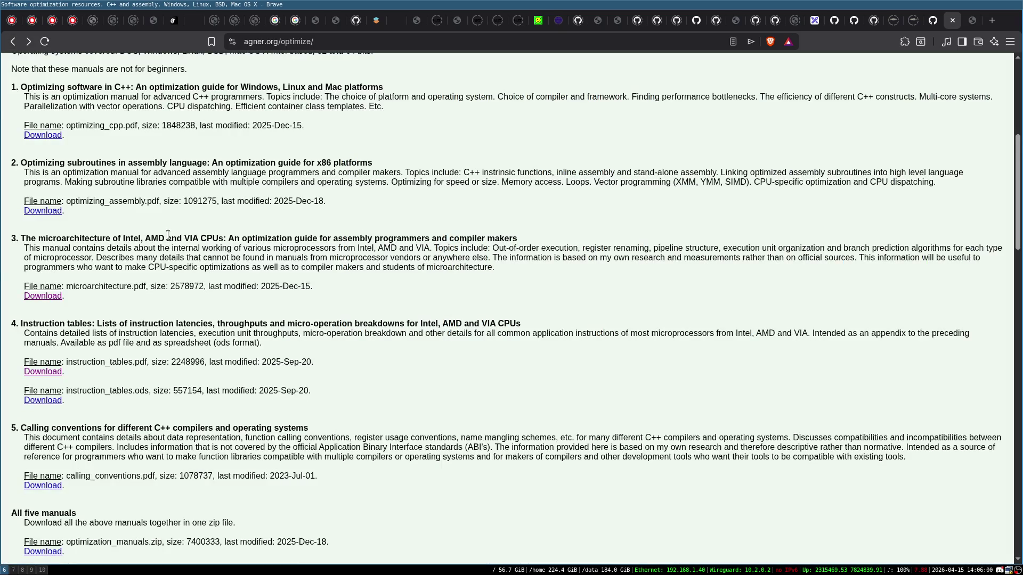
scroll(283, 304, "down", 2)
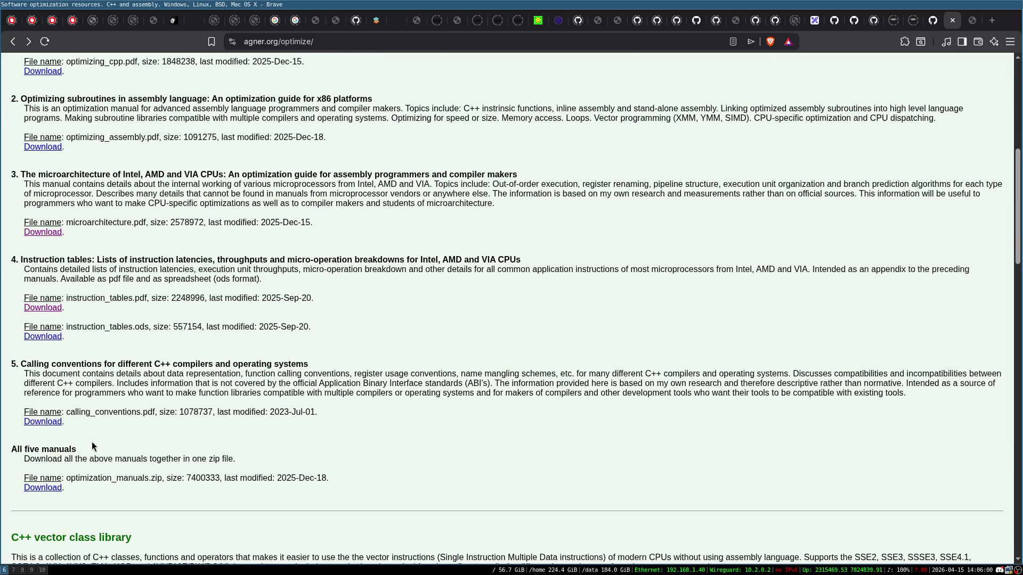
scroll(115, 423, "up", 4)
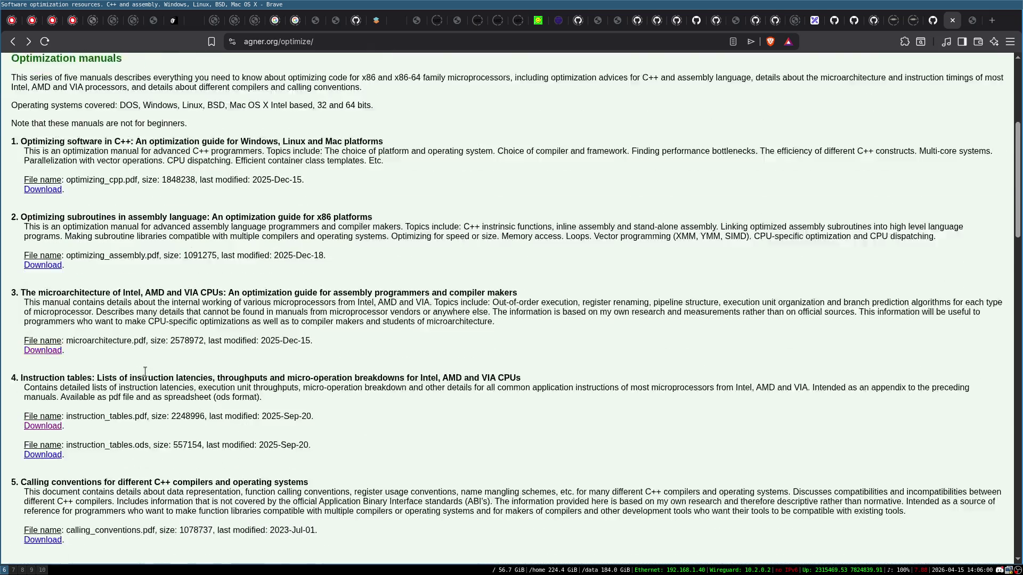
scroll(145, 371, "down", 10)
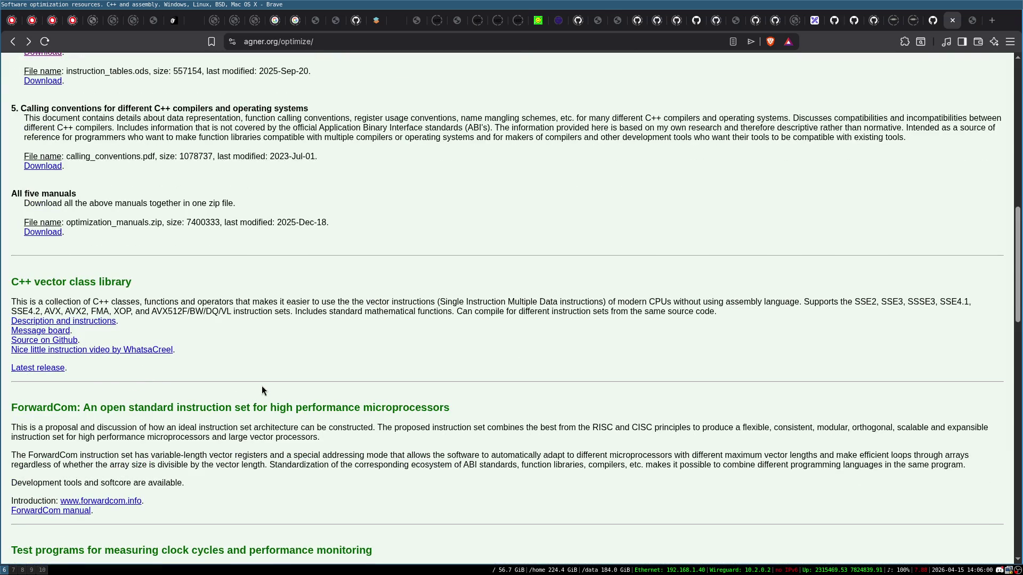
scroll(261, 386, "up", 4)
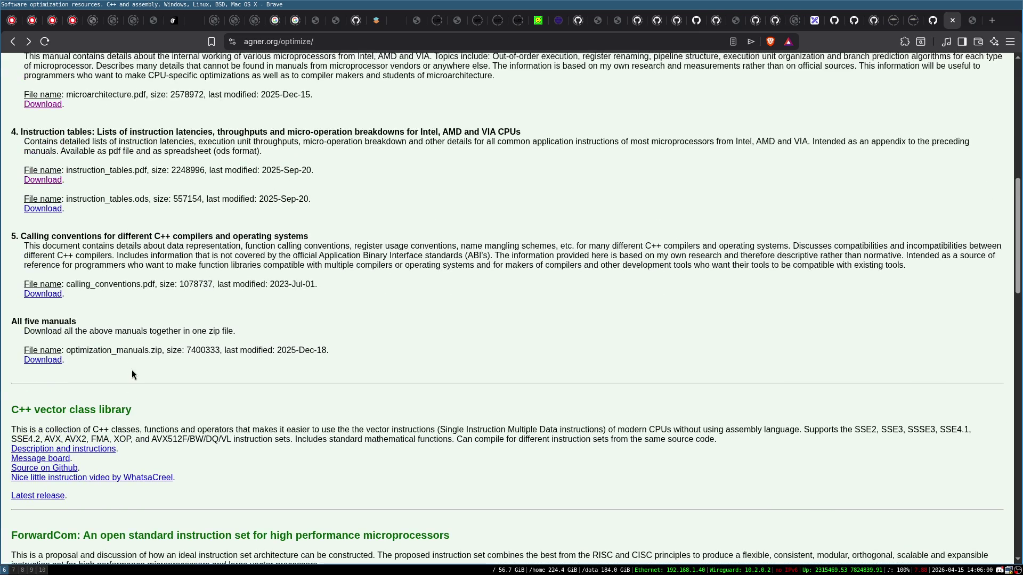
scroll(141, 320, "up", 8)
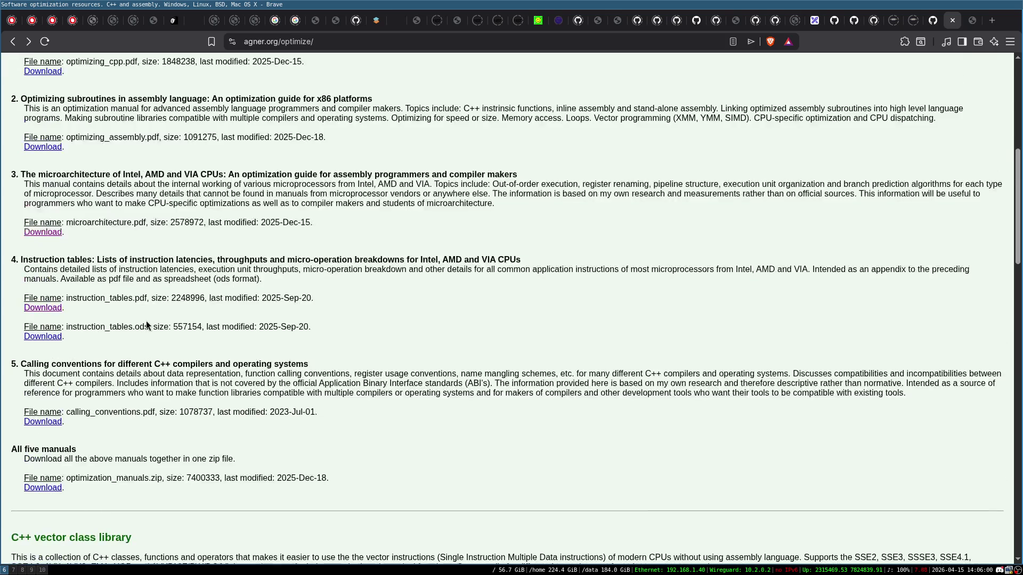
scroll(144, 240, "up", 8)
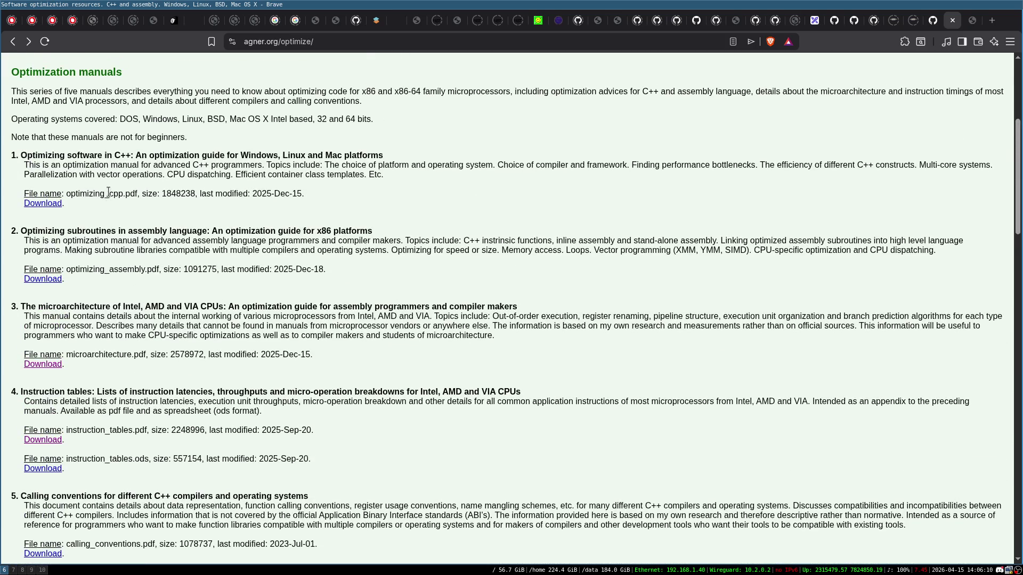
mouse_move(402, 67)
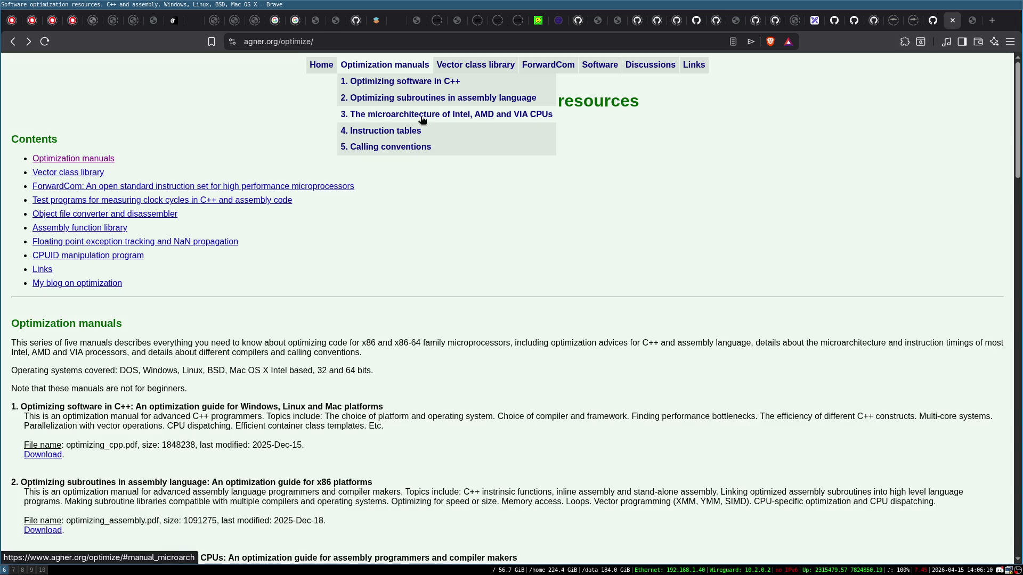
mouse_move(594, 67)
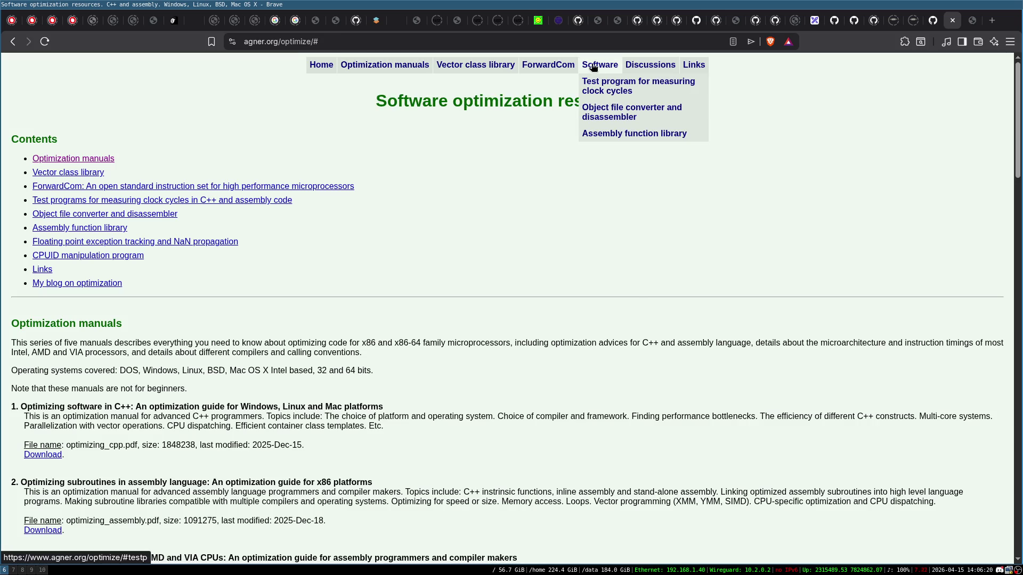
left_click(656, 86)
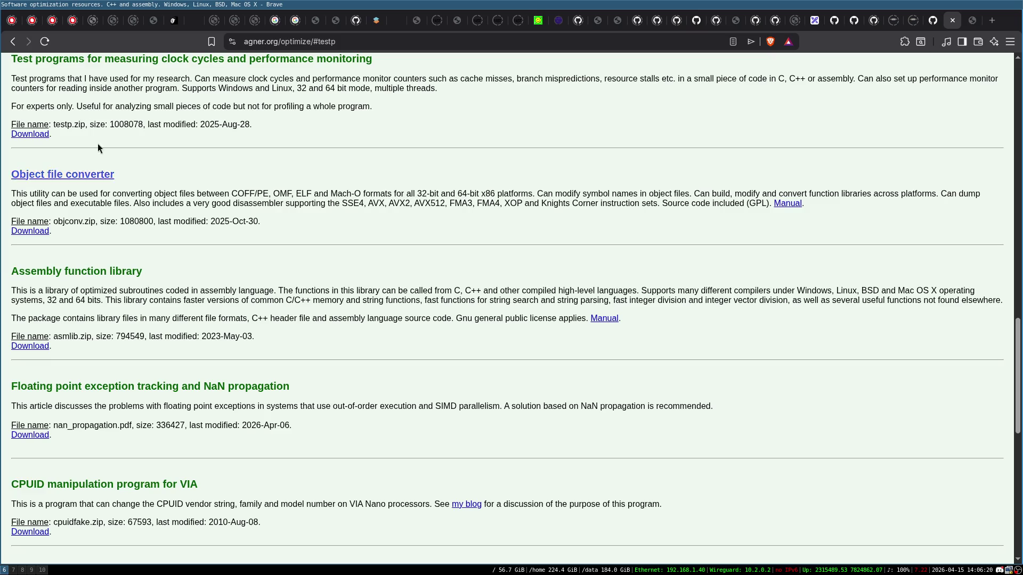
- Go back and reopen instruction_tables.pdf at page 3, which explains how values were measured
left_click(13, 42)
scroll(231, 266, "down", 10)
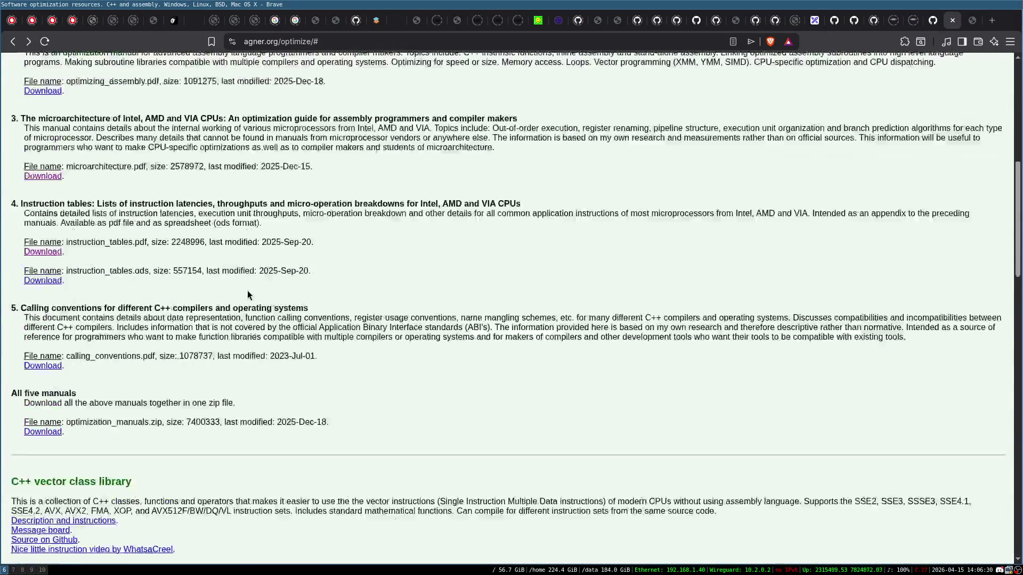
left_click(50, 181)
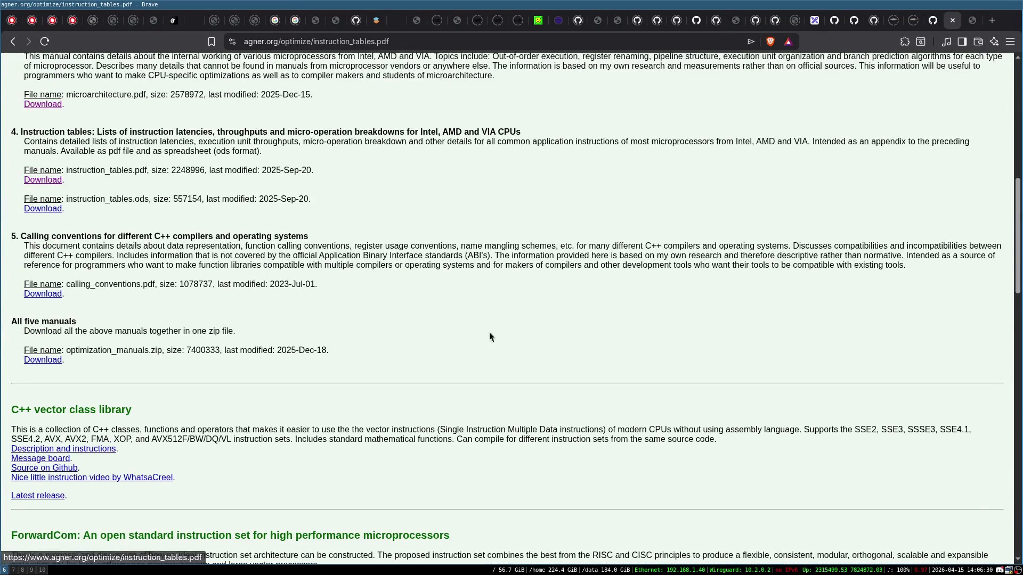
scroll(479, 334, "down", 8)
scroll(478, 335, "down", 15)
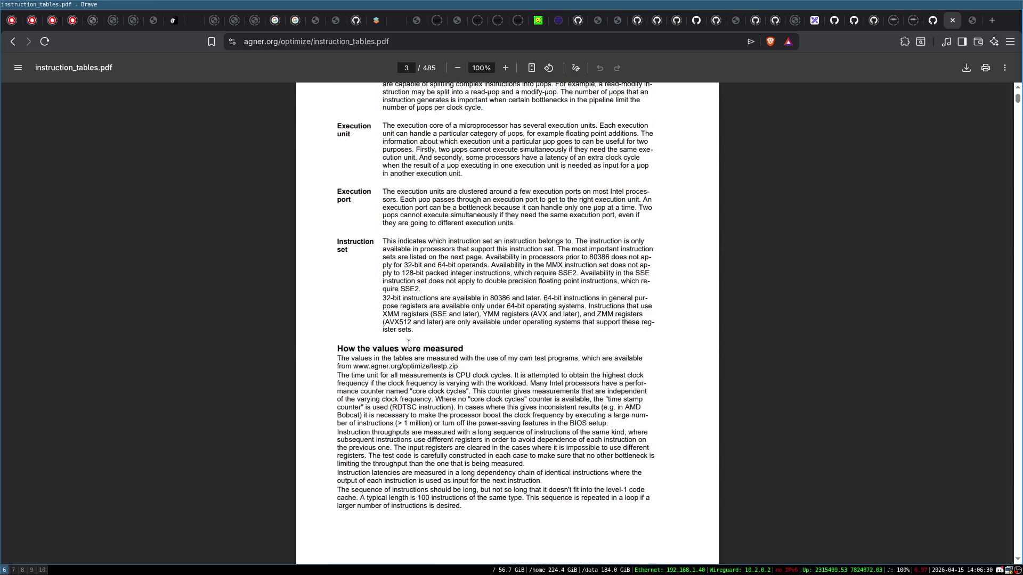
key("ctrl+t")
- Load uops.info and open its interactive instruction latency table
type("uop")
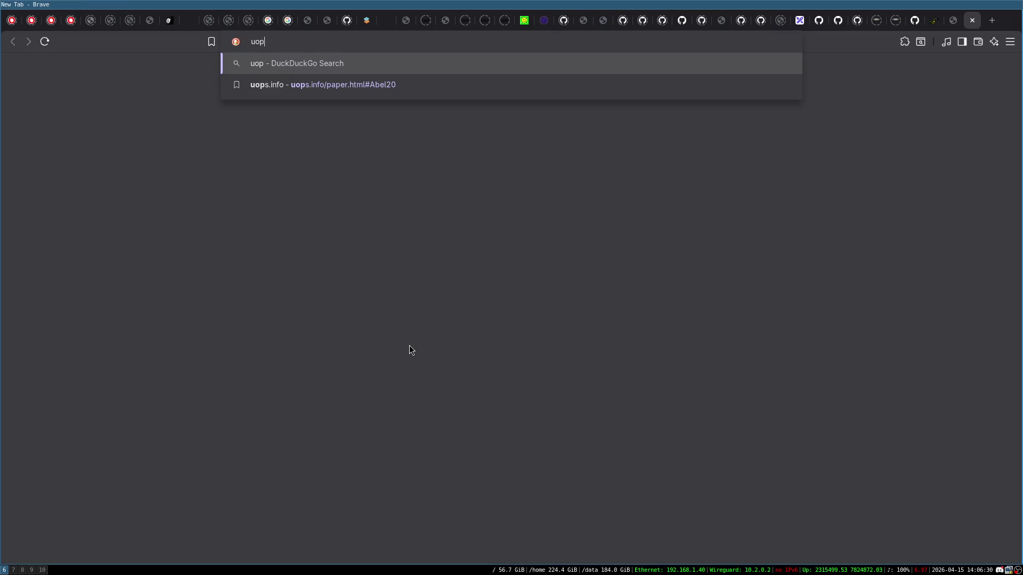
key("Down")
key("ctrl+BackSpace")
key("ctrl+BackSpace")
key("ctrl+BackSpace")
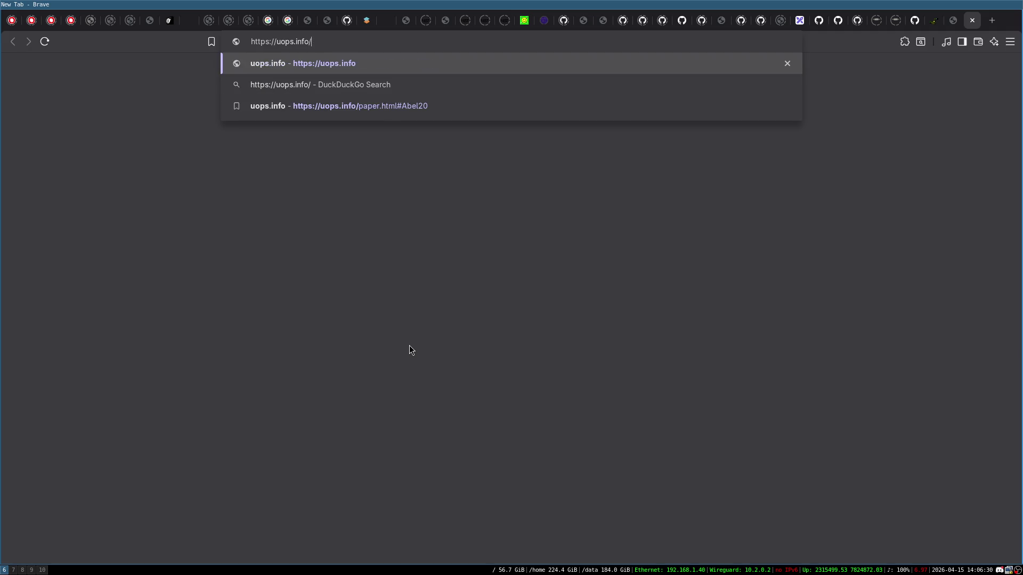
key("Return")
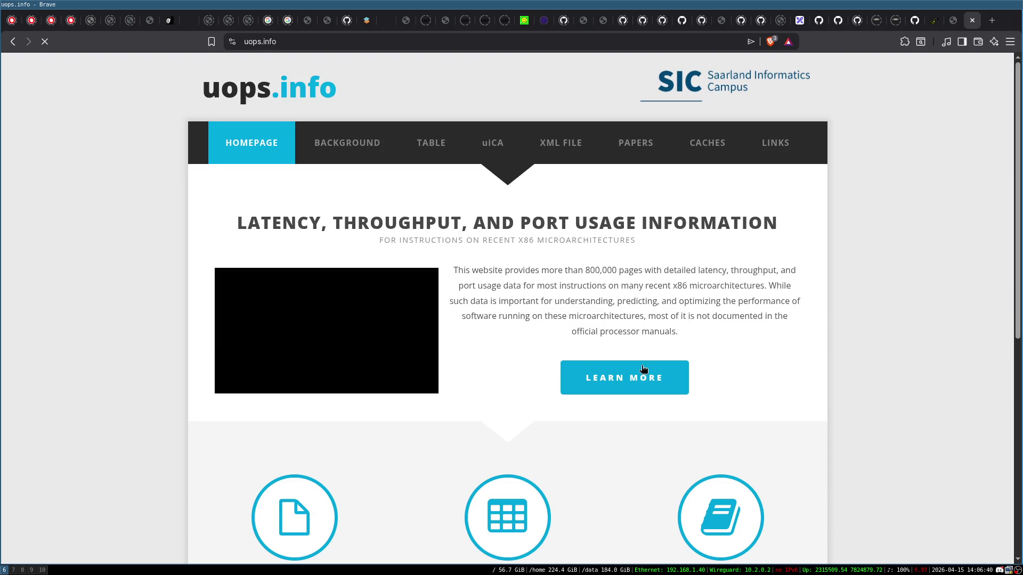
left_click(430, 143)
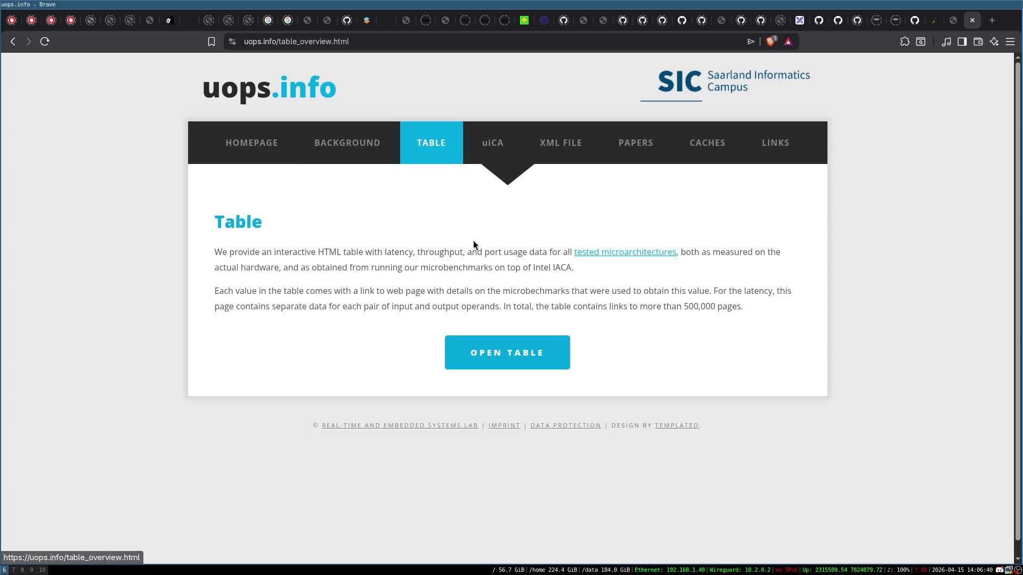
left_click(502, 367)
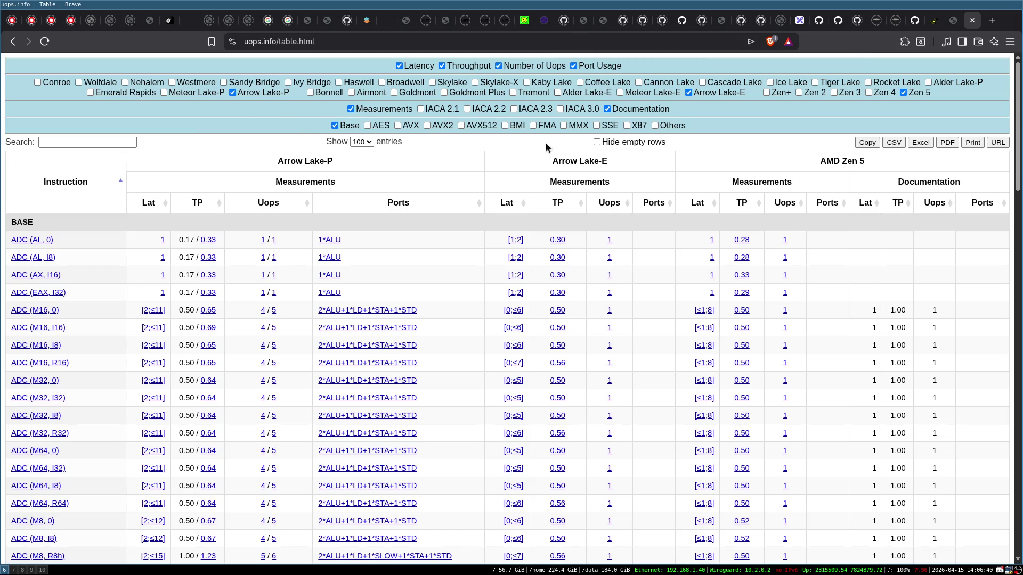
- Close the leftover cryptography book tab and return to the uops.info table
left_click(934, 20)
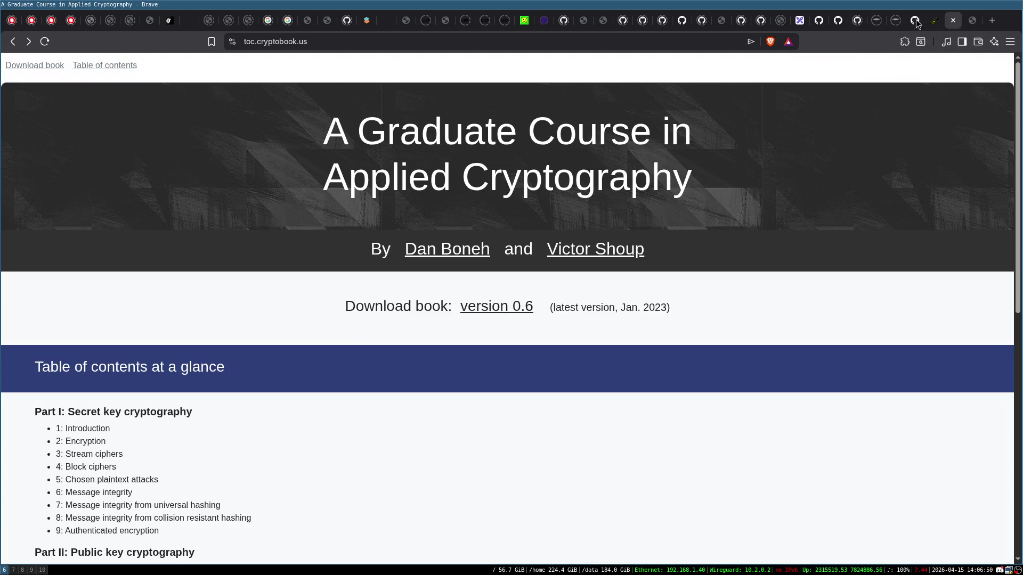
key("ctrl+w")
key("ctrl+shift+Tab")
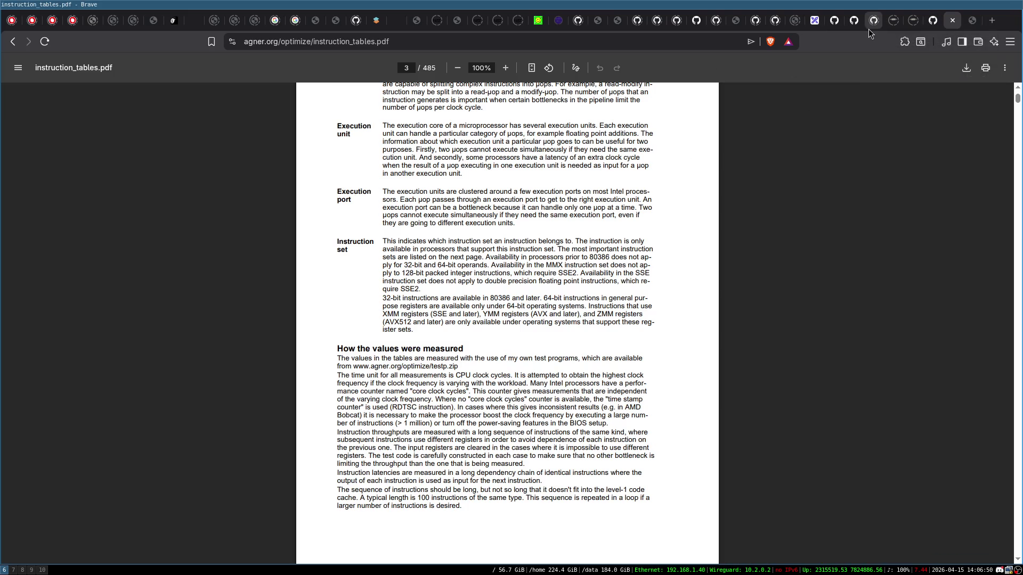
key("ctrl+Tab")
- Scroll the table down to the ADC_LOCK rows, then close the uops.info tab
scroll(292, 238, "down", 1)
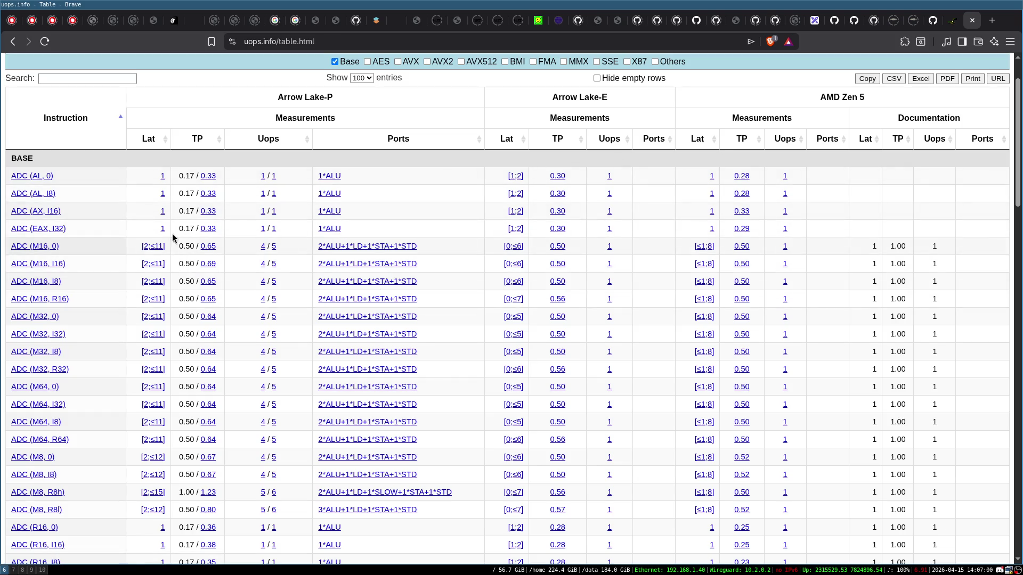
scroll(341, 310, "down", 2)
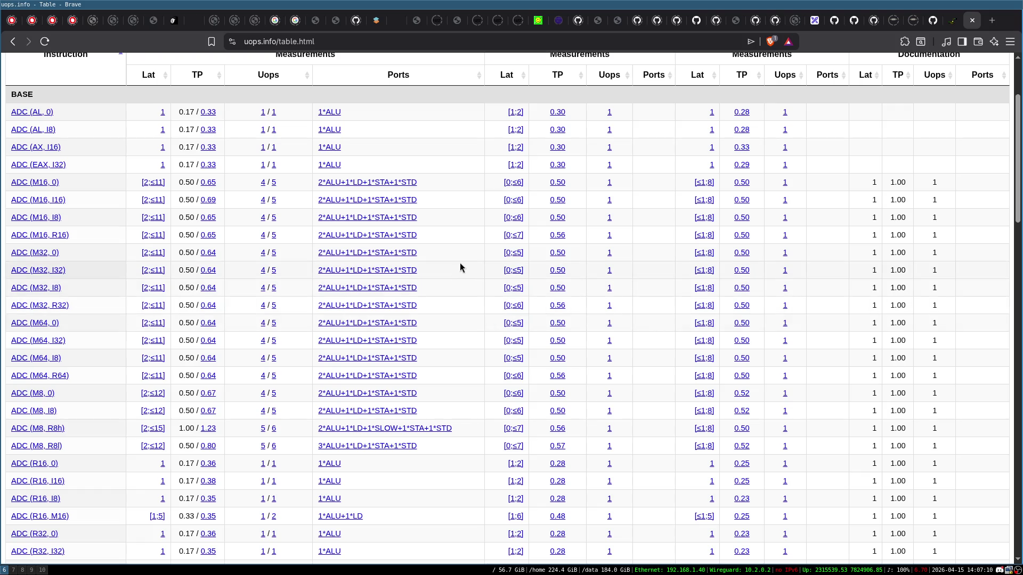
scroll(453, 224, "down", 1)
scroll(450, 222, "down", 20)
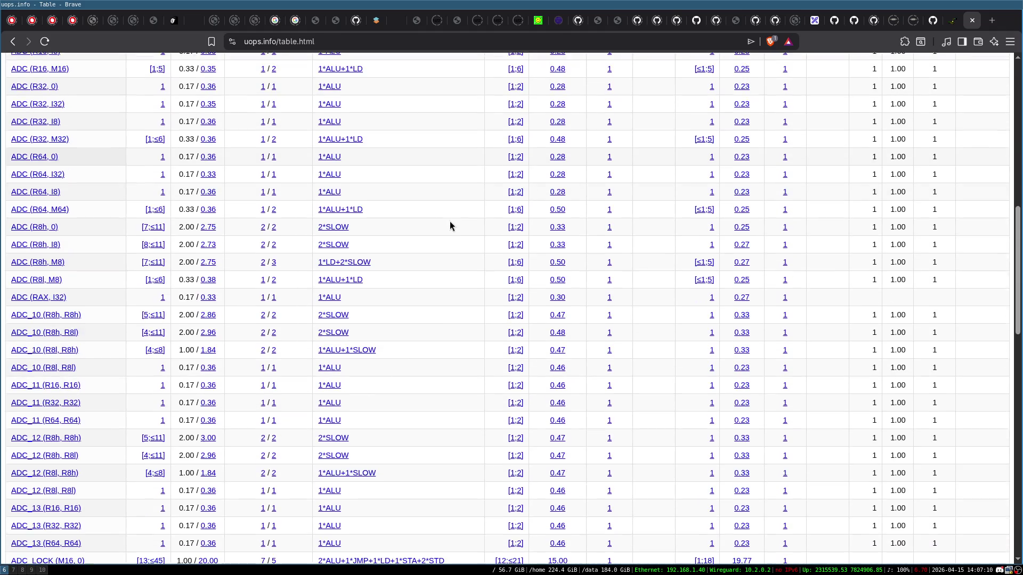
scroll(450, 222, "down", 3)
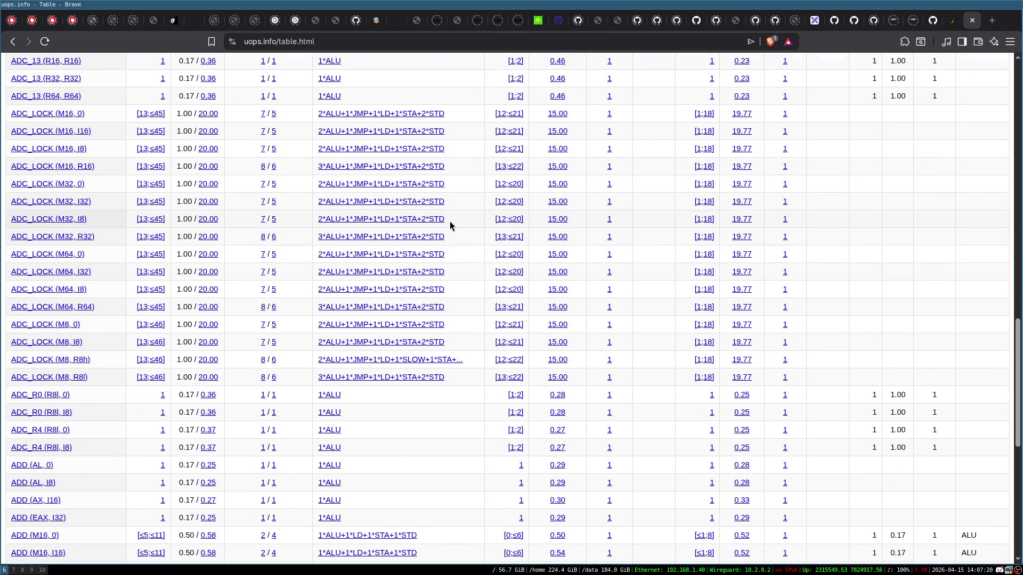
key("ctrl+w")
key("ctrl+w")
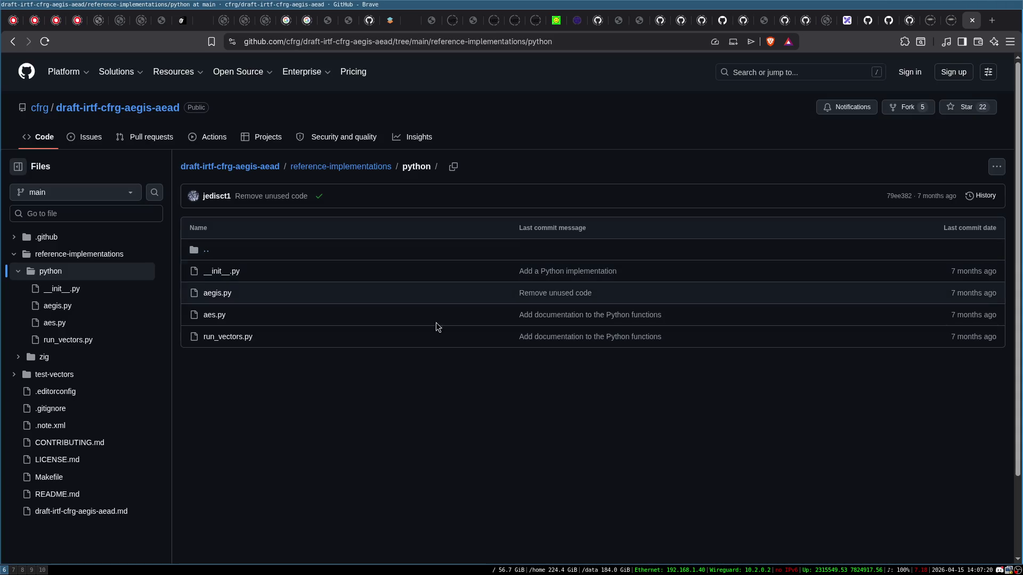
- Box-select the entire Proto-Alpha-Beta-V1.0 flowchart on the Excalidraw board and delete it
left_click(848, 23)
mouse_move(125, 91)
left_mouse_down()
mouse_move(531, 271)
mouse_move(872, 512)
mouse_move(972, 519)
left_mouse_up()
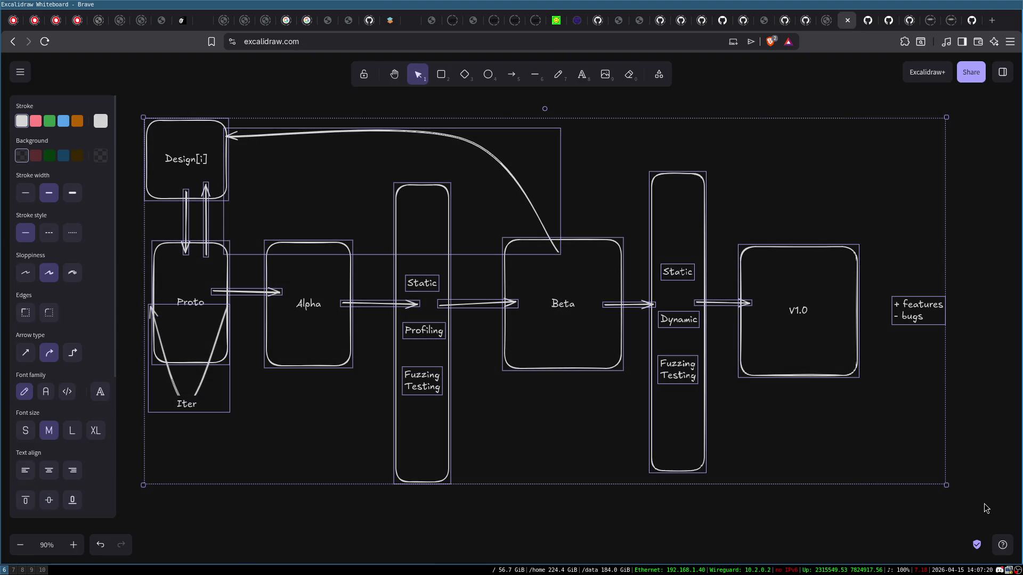
key("Delete")
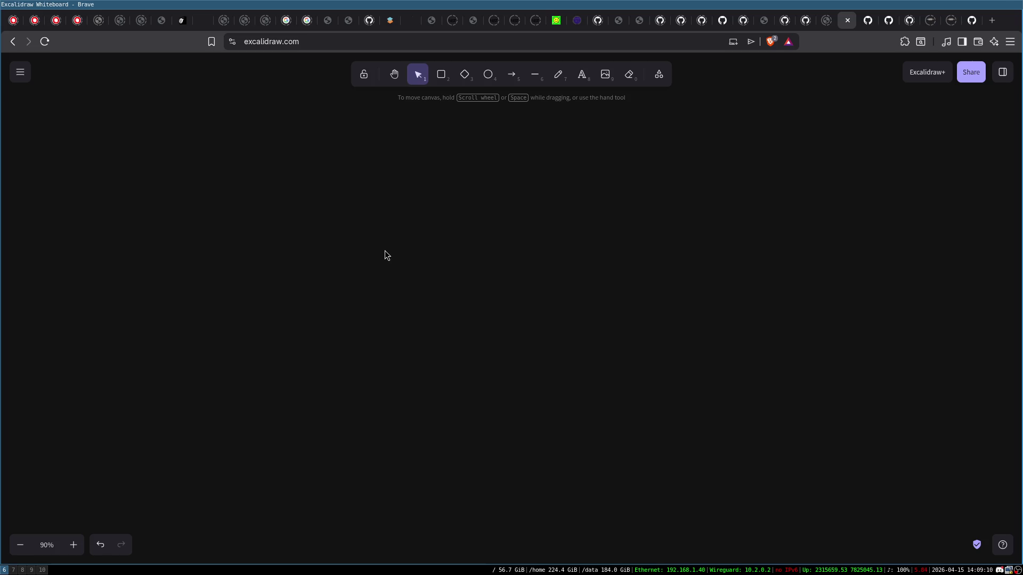
key("ctrl+t")
type("musl")
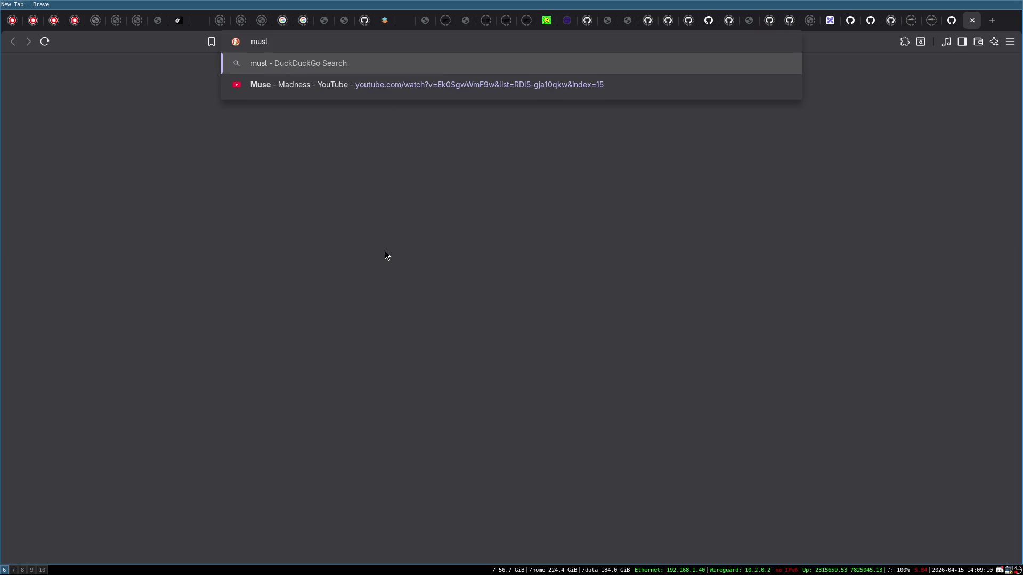
key("Return")
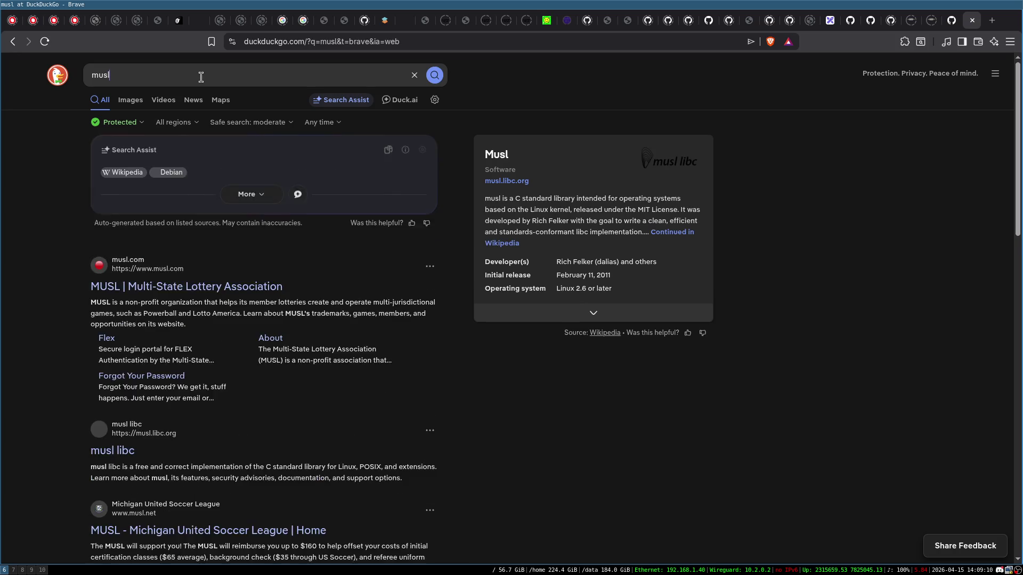
left_click(201, 74)
type("c library")
key("Return")
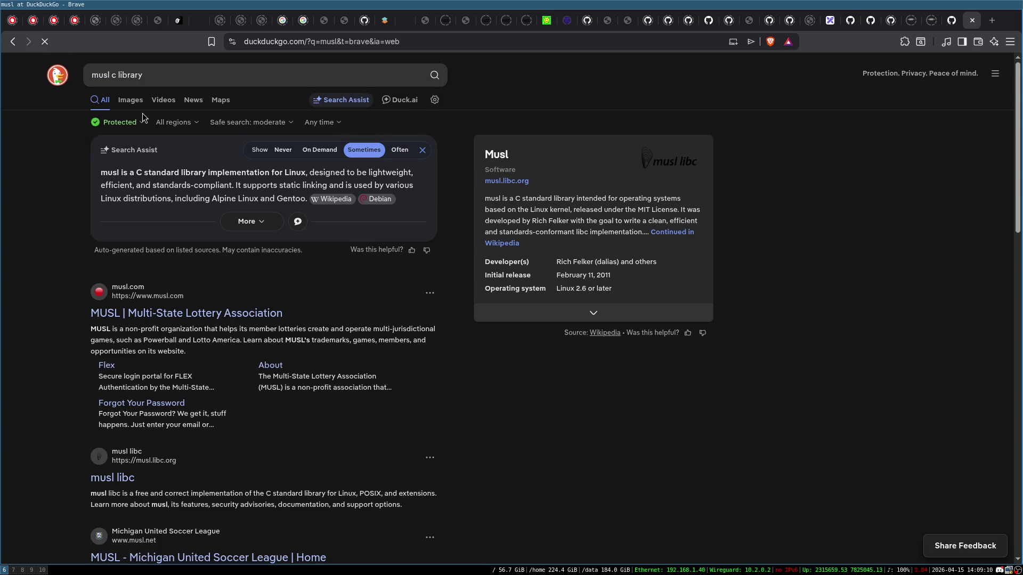
left_click(123, 170)
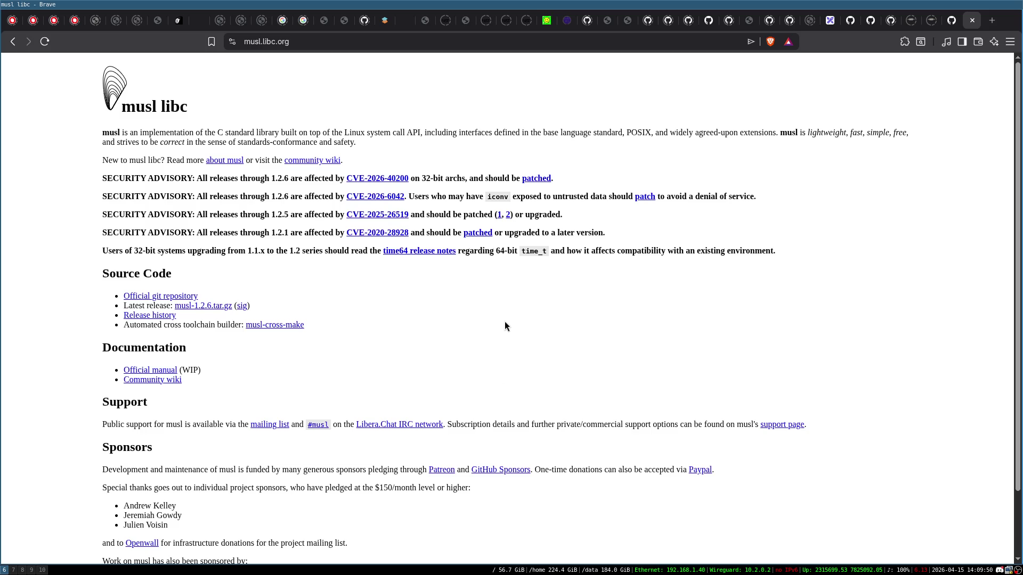
scroll(461, 339, "down", 3)
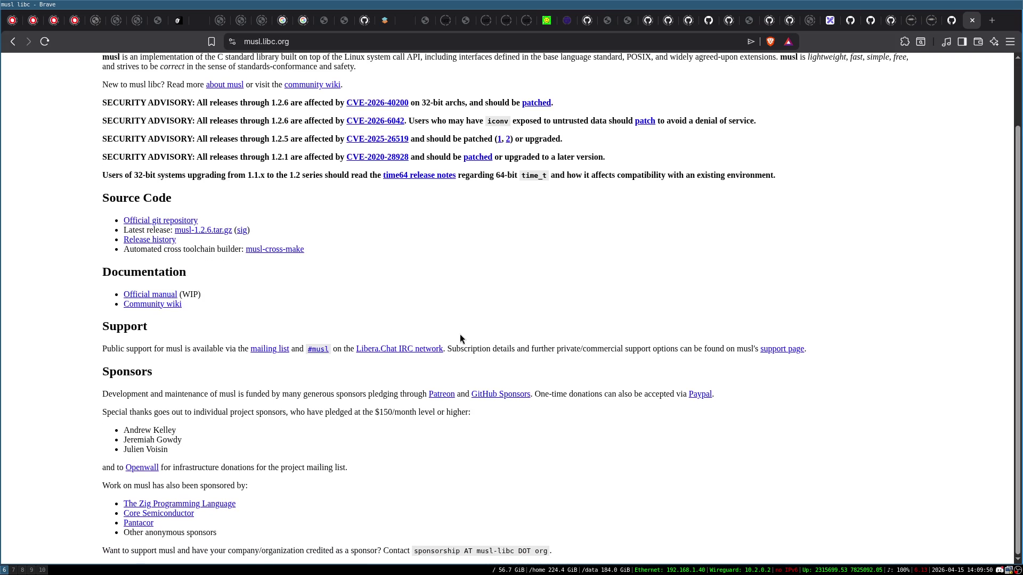
scroll(462, 339, "up", 3)
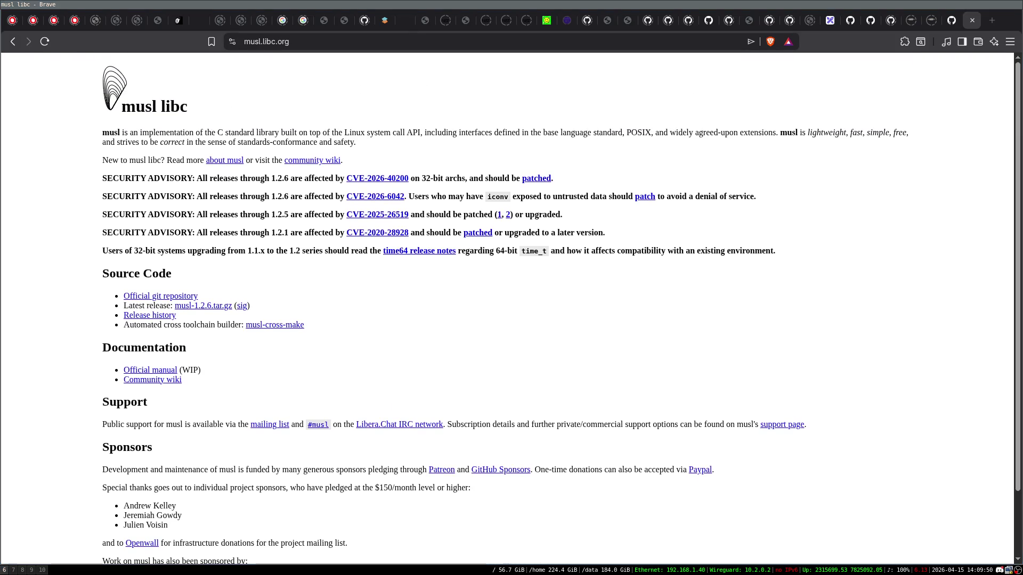
left_click(12, 41)
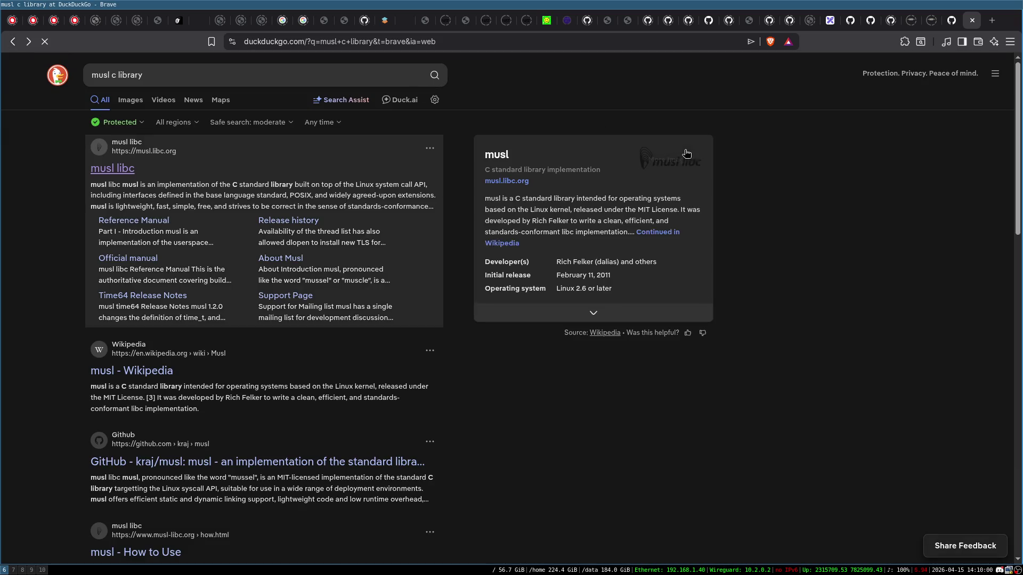
left_click(972, 22)
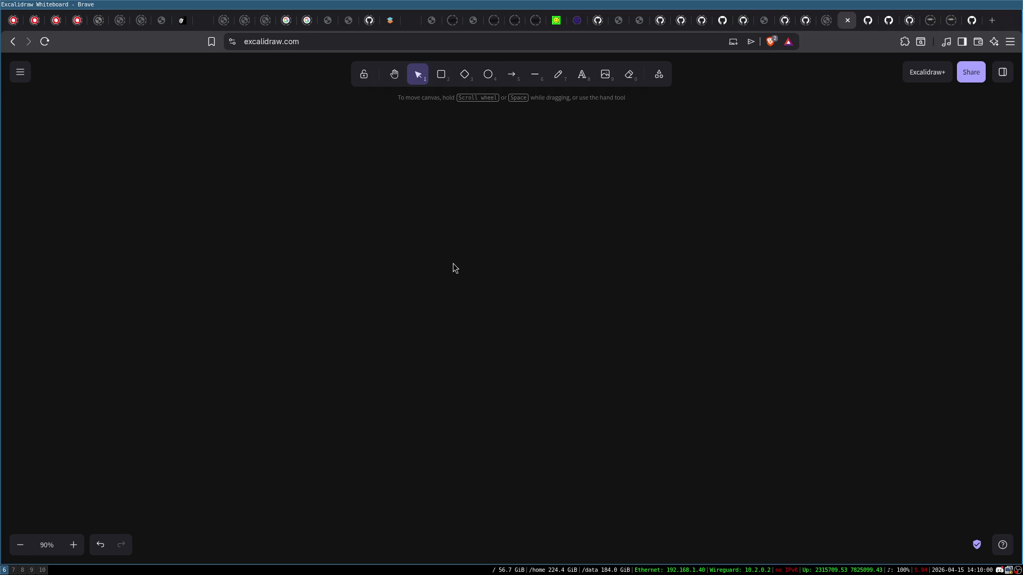
- Switch to workspace 10 with super+0 to show ylib_crypto.c in Emacs
key("super+0")
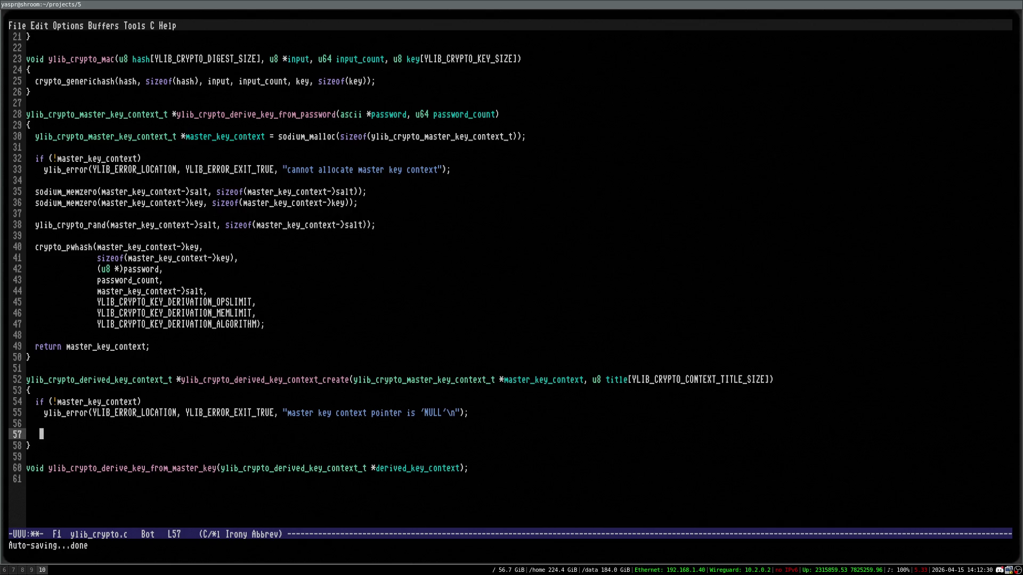
- Back in Excalidraw, draw a circle near the top of the canvas and duplicate it
key("super+6")
key("o")
mouse_move(412, 128)
left_mouse_down()
mouse_move(474, 193)
mouse_move(360, 290)
mouse_move(583, 296)
mouse_move(571, 293)
mouse_move(732, 281)
left_mouse_up()
key("ctrl+d")
key("ctrl+d")
- Rearrange the circles into a row, with the middle circle beneath the top circle
left_click(571, 282)
left_click_drag(570, 259, 507, 261)
left_click_drag(367, 254, 282, 261)
left_click_drag(496, 262, 446, 259)
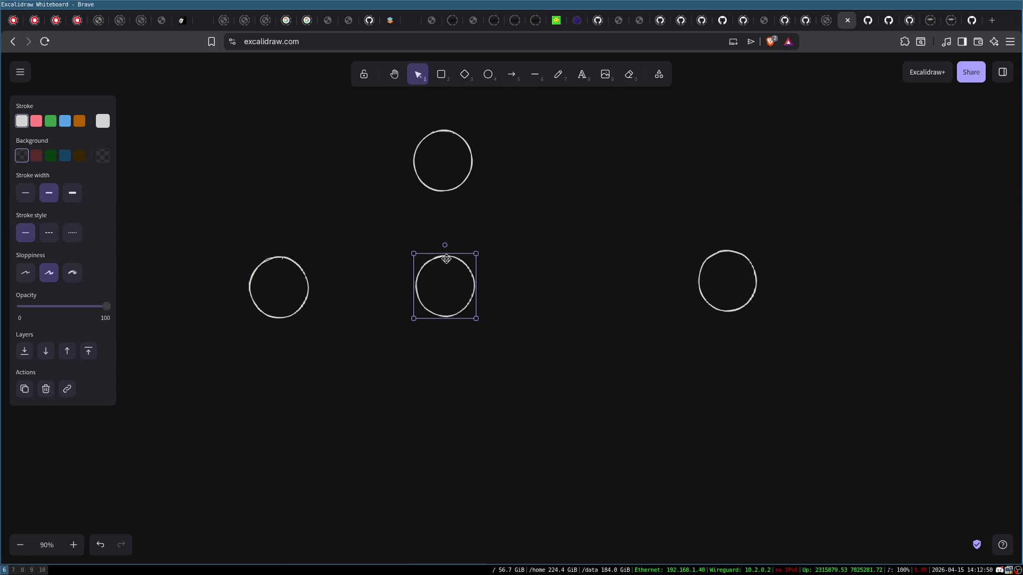
- Draw arrows from the top circle to the left, middle and right circles
left_click(511, 74)
mouse_move(432, 167)
left_mouse_down()
mouse_move(262, 276)
mouse_move(277, 272)
left_mouse_up()
left_click(511, 75)
left_click_drag(442, 170, 437, 271)
left_click(512, 75)
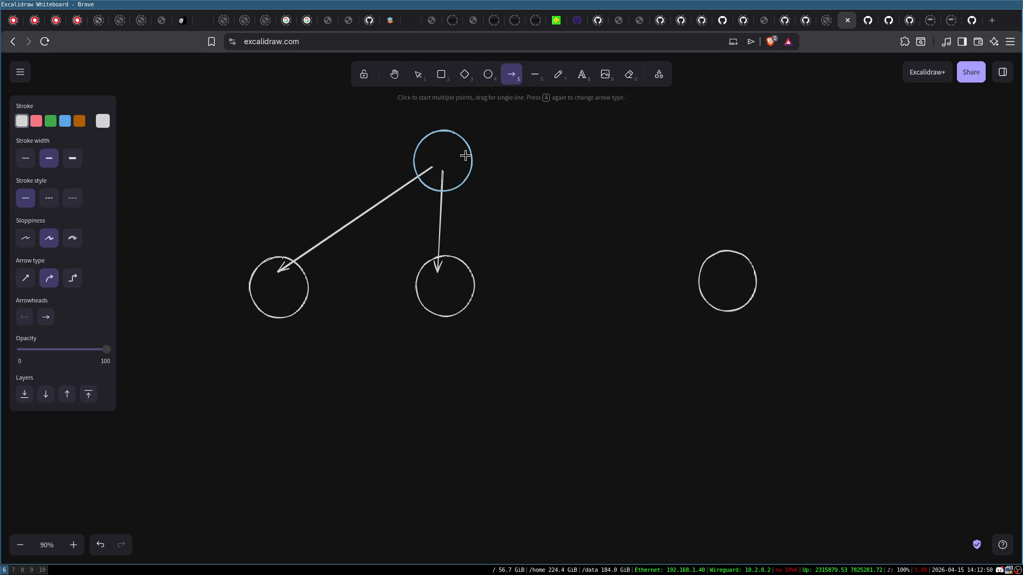
left_click_drag(466, 162, 716, 272)
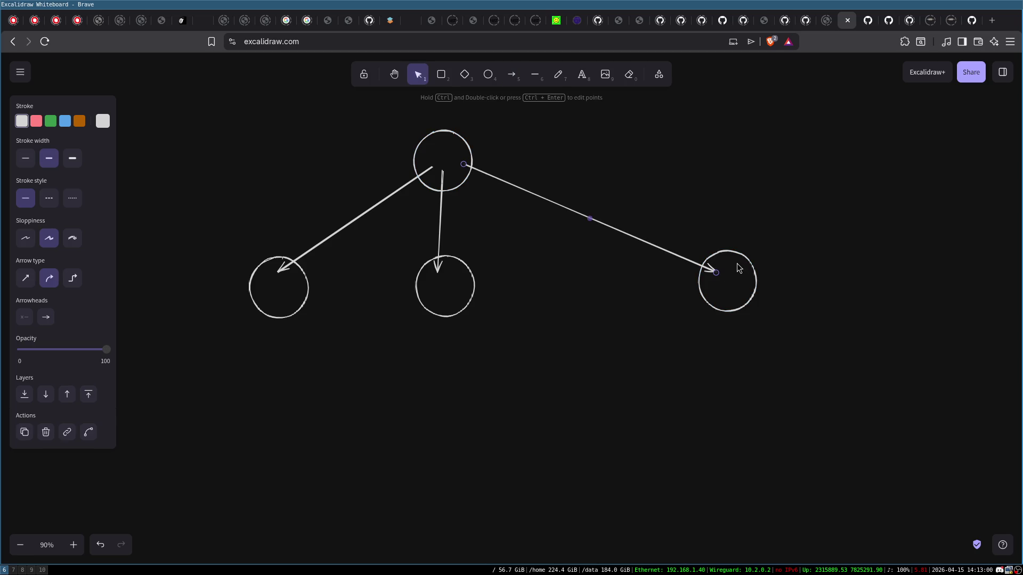
- Tighten the row by moving the right circle inward and nudging the middle one right
left_click(736, 262)
left_click_drag(737, 252, 661, 251)
left_click_drag(462, 259, 477, 259)
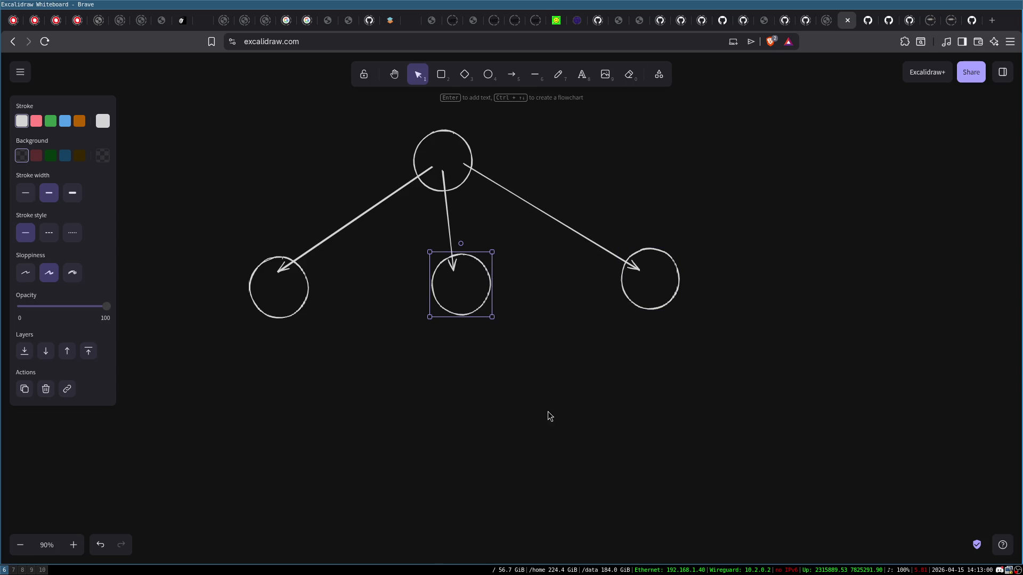
left_click(538, 385)
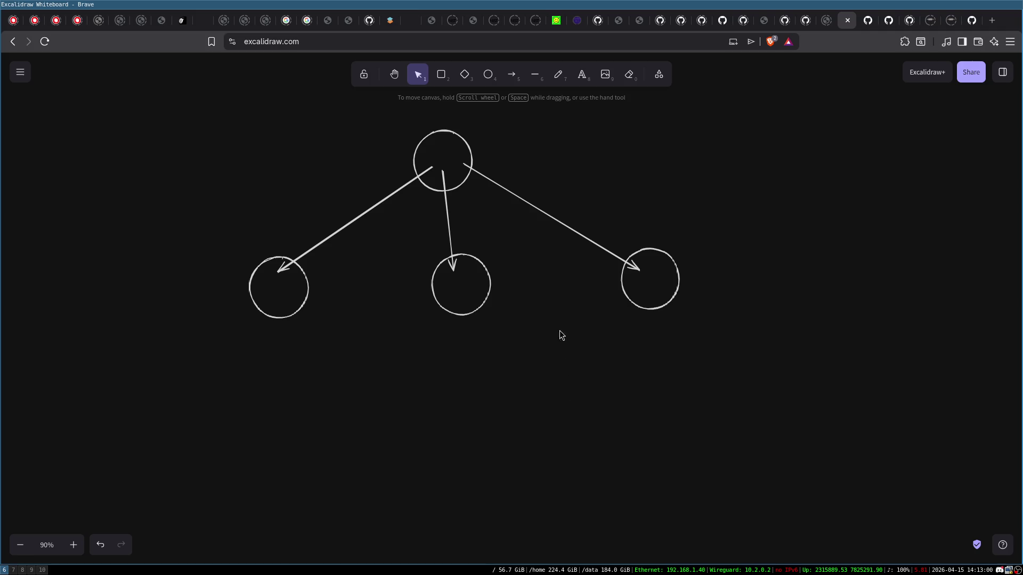
- Draw a circle at the bottom-left of the canvas and paste a copy beside it
left_click(485, 76)
left_click_drag(139, 414, 219, 486)
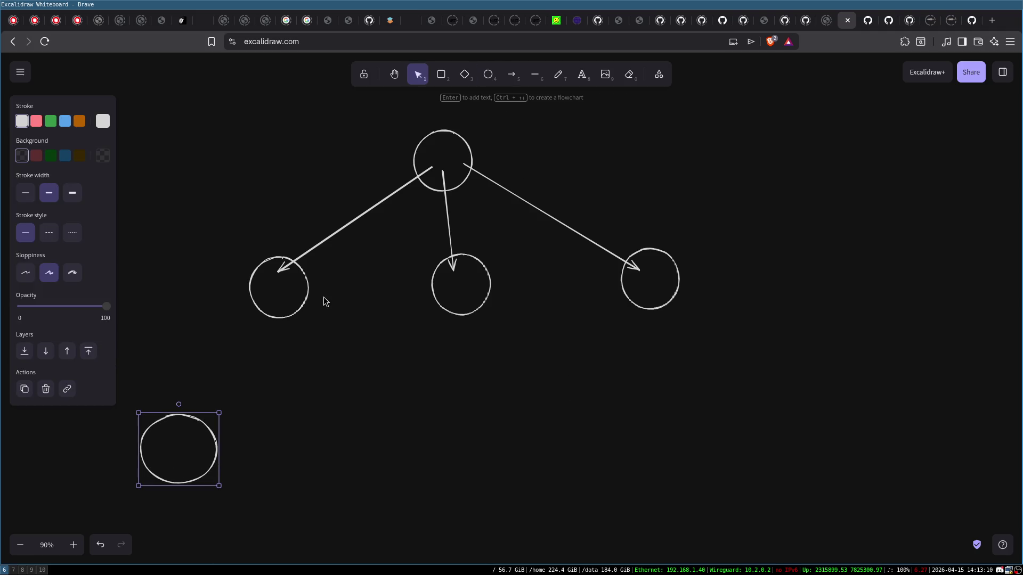
key("ctrl+c")
key("ctrl+v")
mouse_move(271, 391)
left_mouse_down()
mouse_move(279, 449)
mouse_move(353, 430)
mouse_move(383, 437)
left_mouse_up()
- Paste a third bottom circle and connect the left circle to all three with arrows
key("ctrl+v")
left_click(533, 105)
left_click(514, 76)
left_click_drag(266, 299, 189, 425)
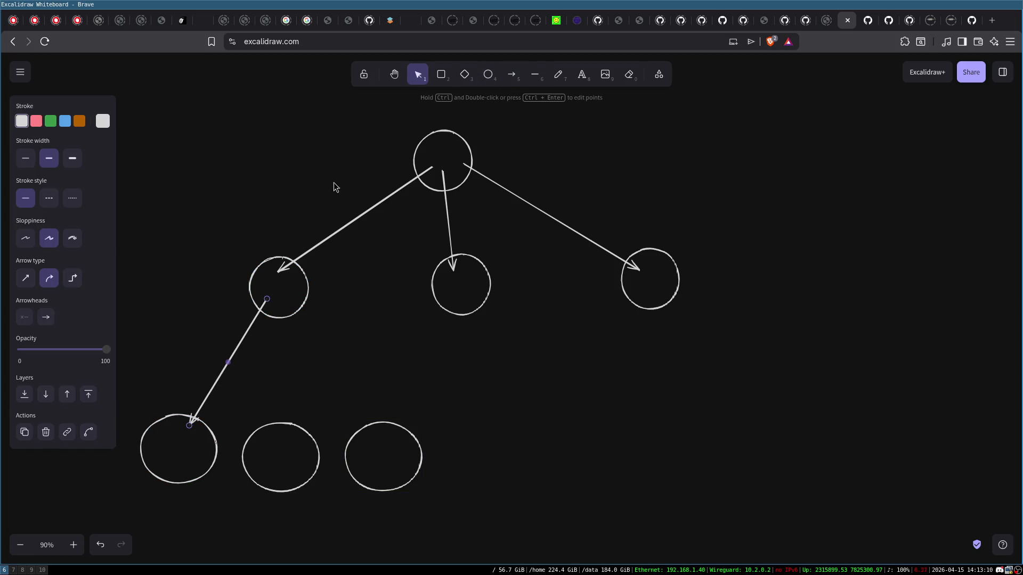
left_click(511, 74)
left_click_drag(275, 292, 283, 431)
left_click(512, 75)
mouse_move(294, 286)
left_mouse_down()
mouse_move(366, 469)
mouse_move(376, 456)
left_mouse_up()
left_click(239, 231)
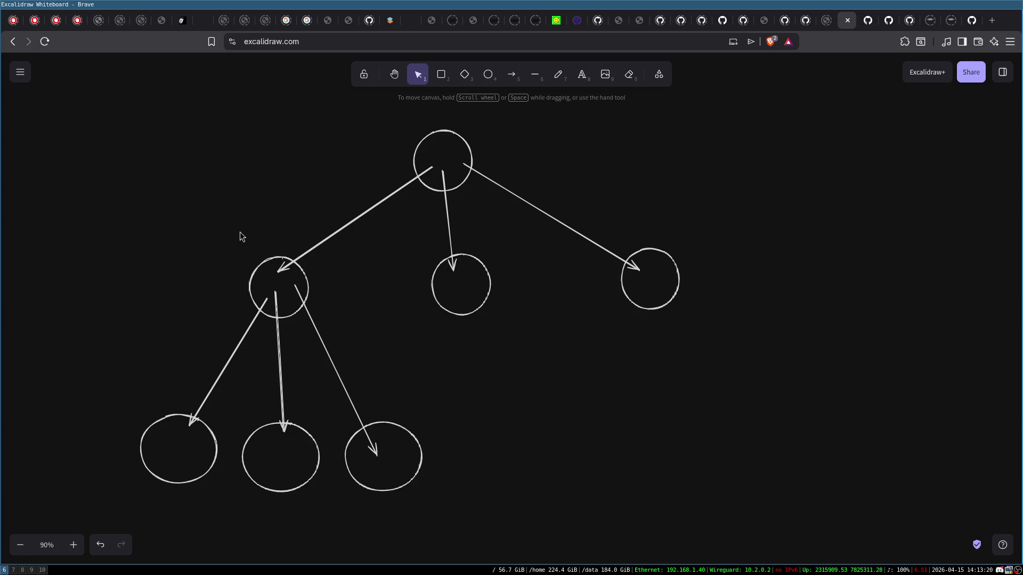
- Draw a long downward arrow on the right side and label it Depth
left_click(512, 75)
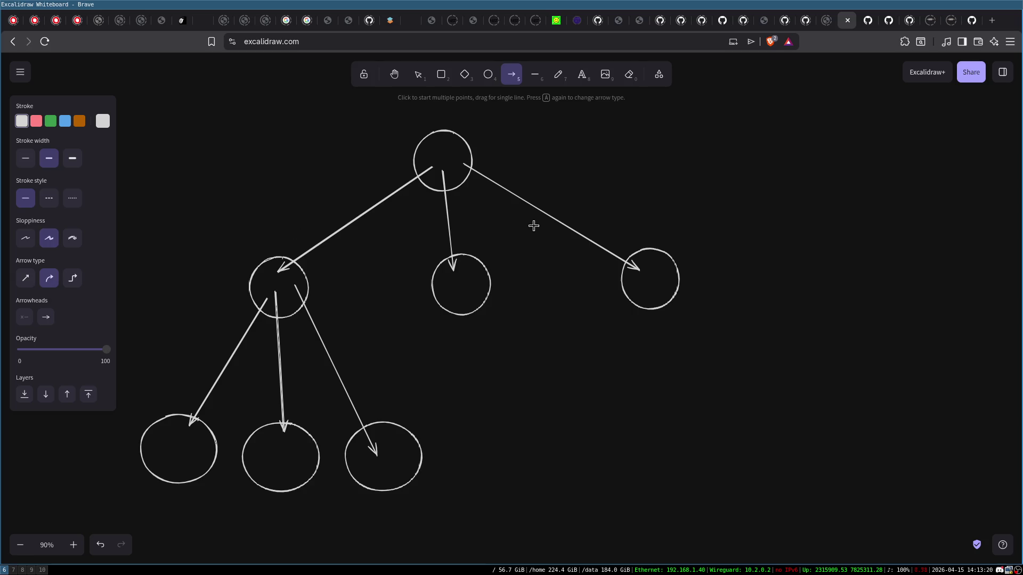
left_click_drag(763, 149, 770, 517)
double_click(802, 430)
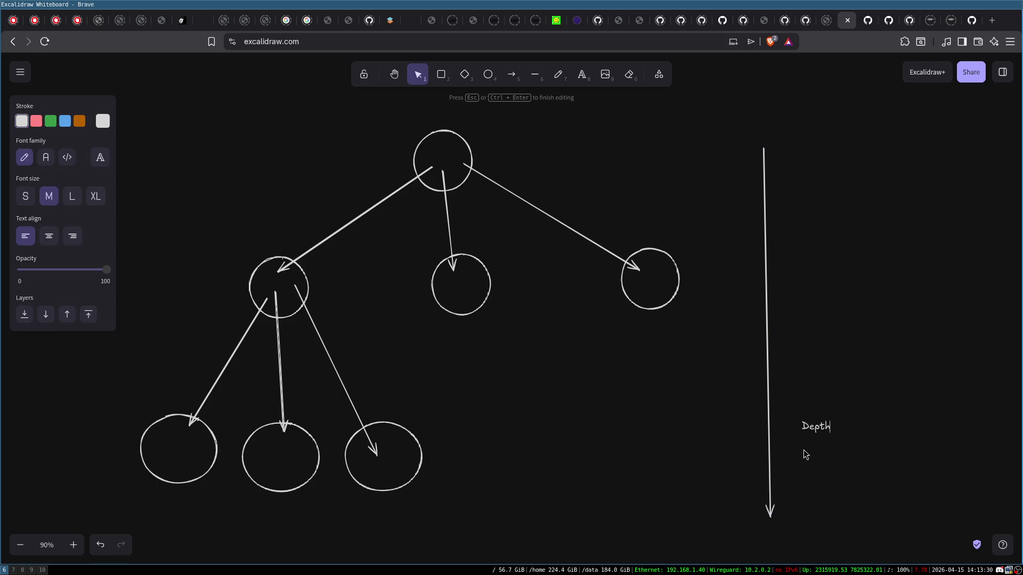
left_click(805, 453)
left_click(511, 74)
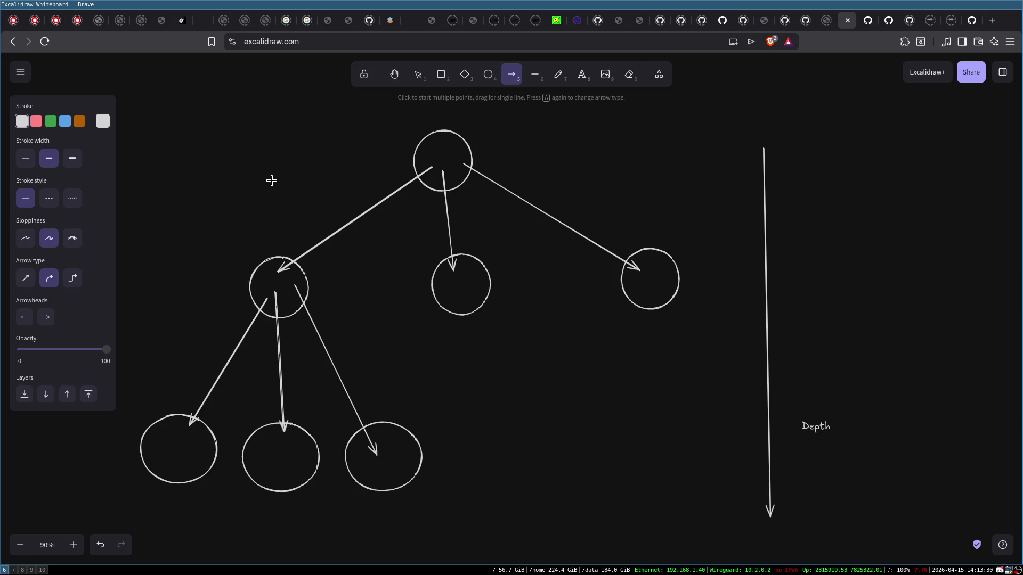
- Draw a double-headed horizontal arrow spanning above the top circle
mouse_move(199, 204)
left_mouse_down()
mouse_move(616, 207)
mouse_move(634, 176)
mouse_move(661, 202)
left_mouse_up()
left_click_drag(470, 198, 522, 109)
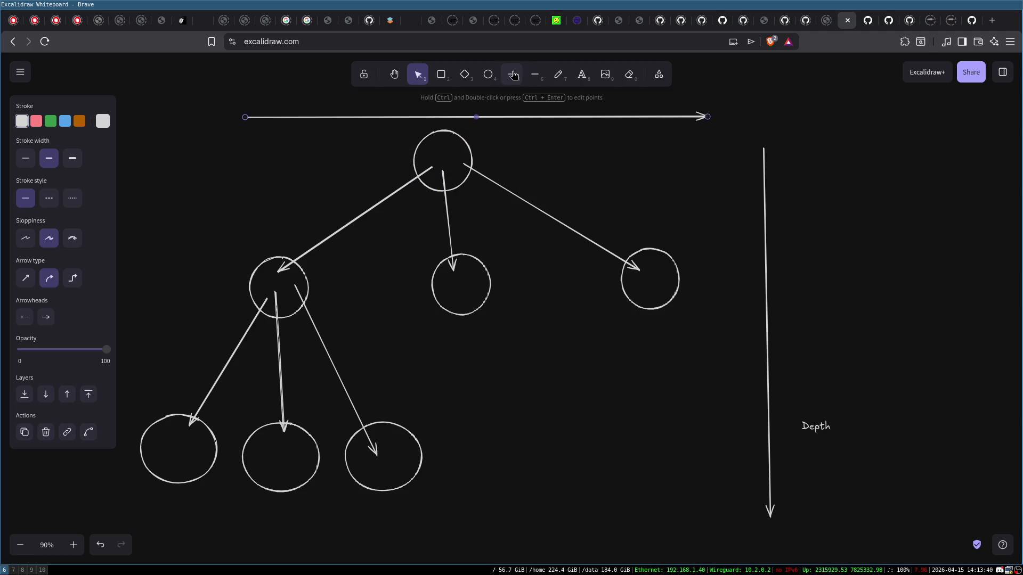
left_click(511, 74)
mouse_move(705, 117)
left_mouse_down()
mouse_move(383, 130)
mouse_move(217, 119)
mouse_move(240, 117)
left_mouse_up()
- Add the label 'Breadth' and place it just above the horizontal arrow
double_click(504, 127)
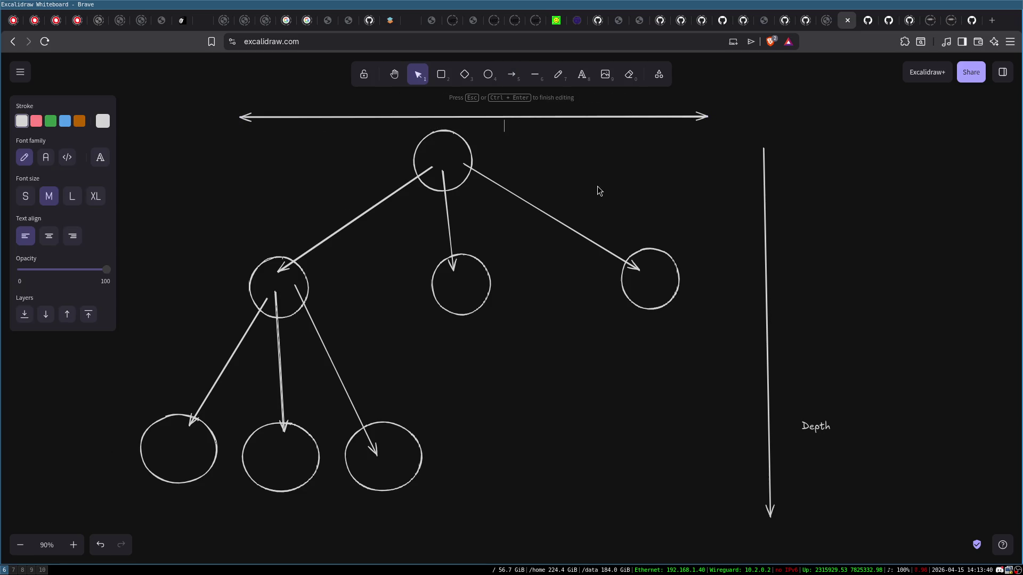
type("Breadth")
left_click(544, 144)
mouse_move(528, 132)
left_mouse_down()
mouse_move(491, 132)
mouse_move(450, 108)
left_mouse_up()
left_click(541, 143)
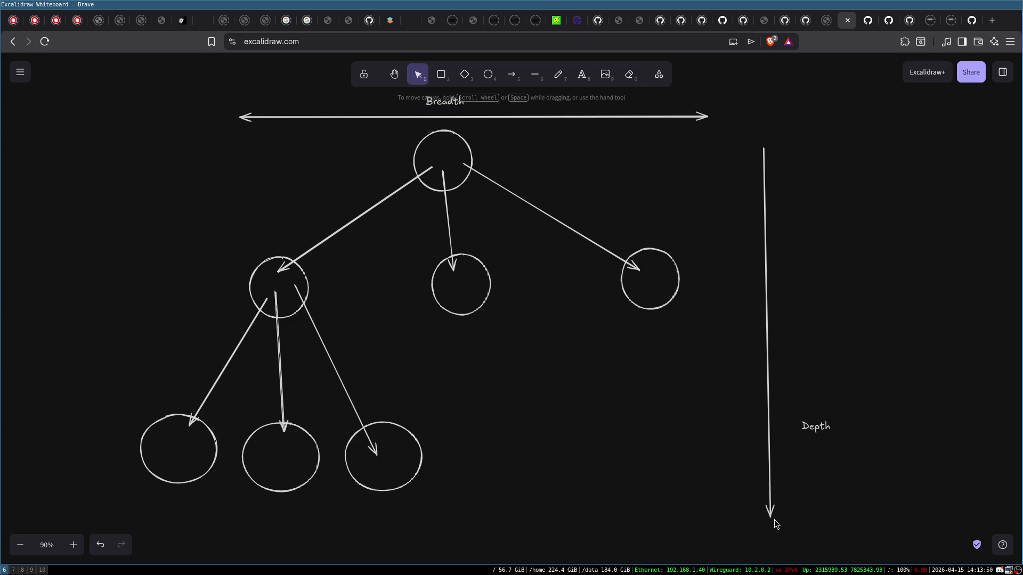
- Shift the Depth arrow left and adjust its top end so it runs vertically
left_click_drag(771, 516, 759, 515)
left_click_drag(754, 148, 762, 135)
left_click(718, 152)
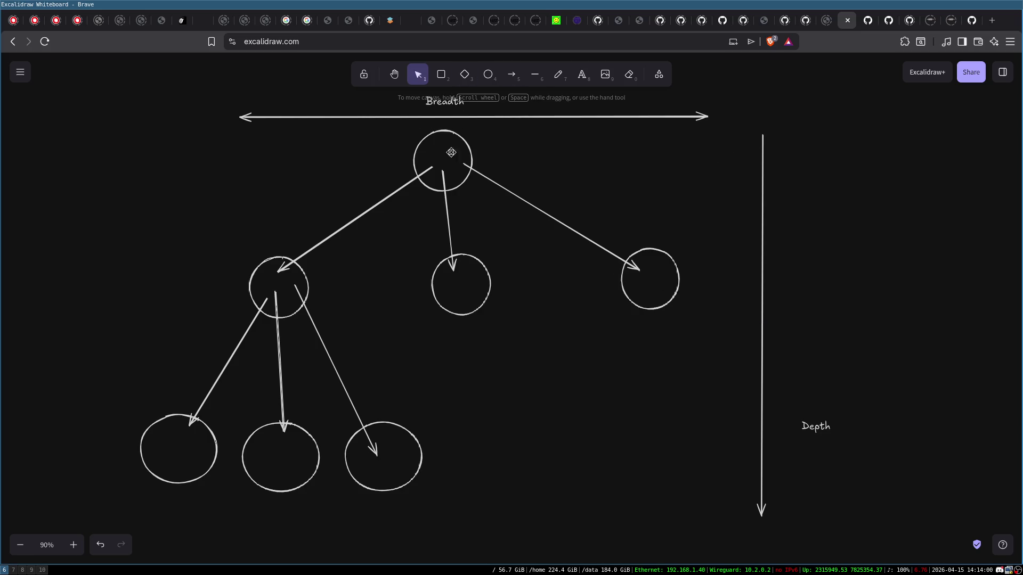
left_click(511, 74)
- Add an arrow from the top circle to a new upper-right child circle
mouse_move(458, 154)
left_mouse_down()
mouse_move(701, 194)
mouse_move(752, 233)
left_mouse_up()
key("4")
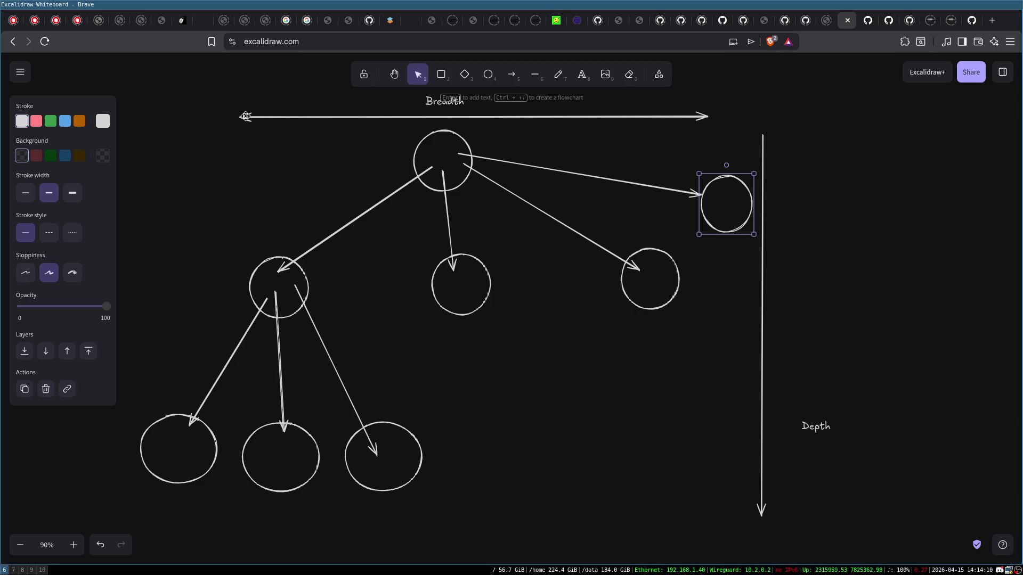
left_click(863, 248)
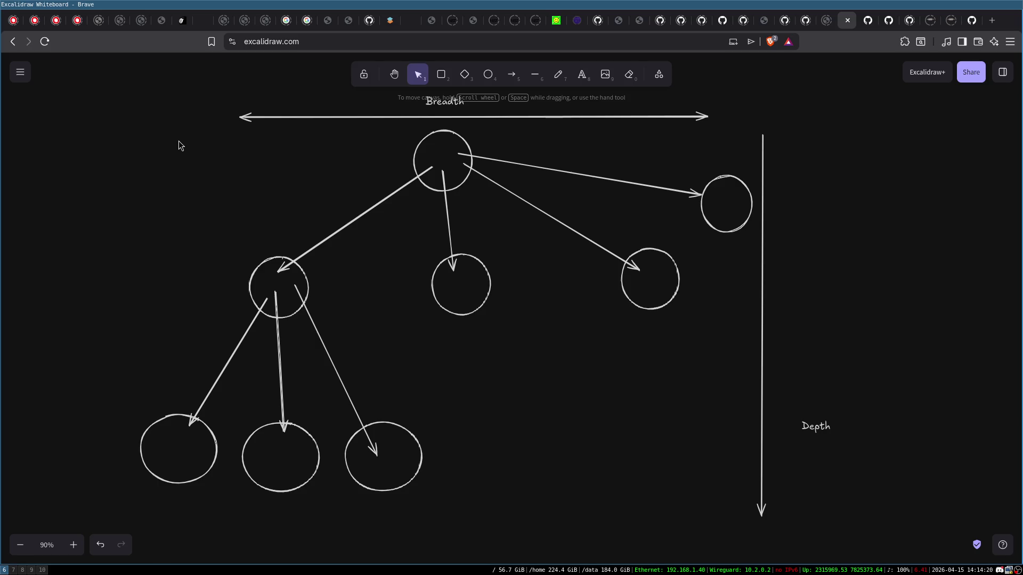
mouse_move(746, 121)
left_mouse_down()
mouse_move(793, 539)
mouse_move(797, 506)
left_mouse_up()
left_click(766, 224)
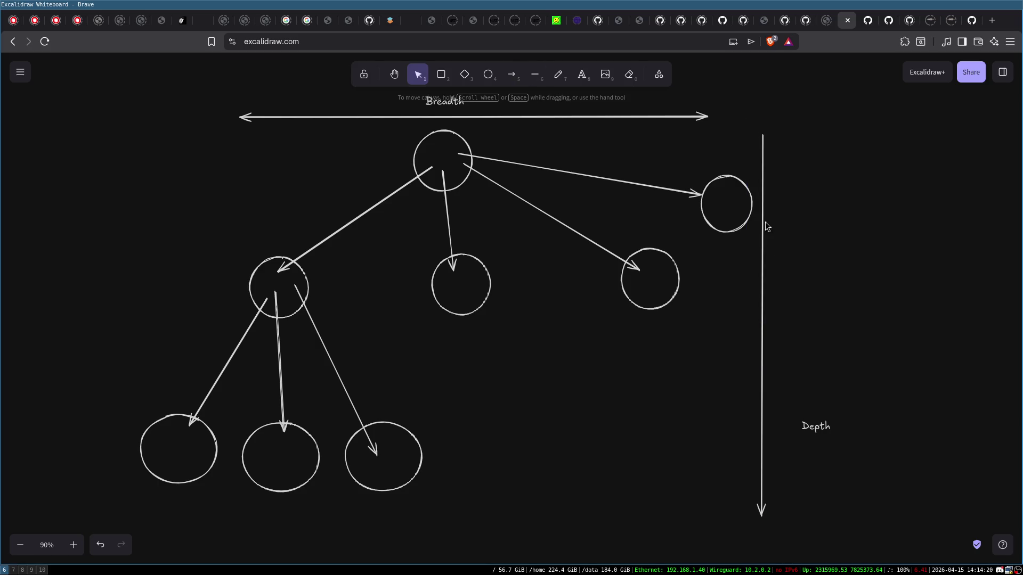
left_click(729, 228)
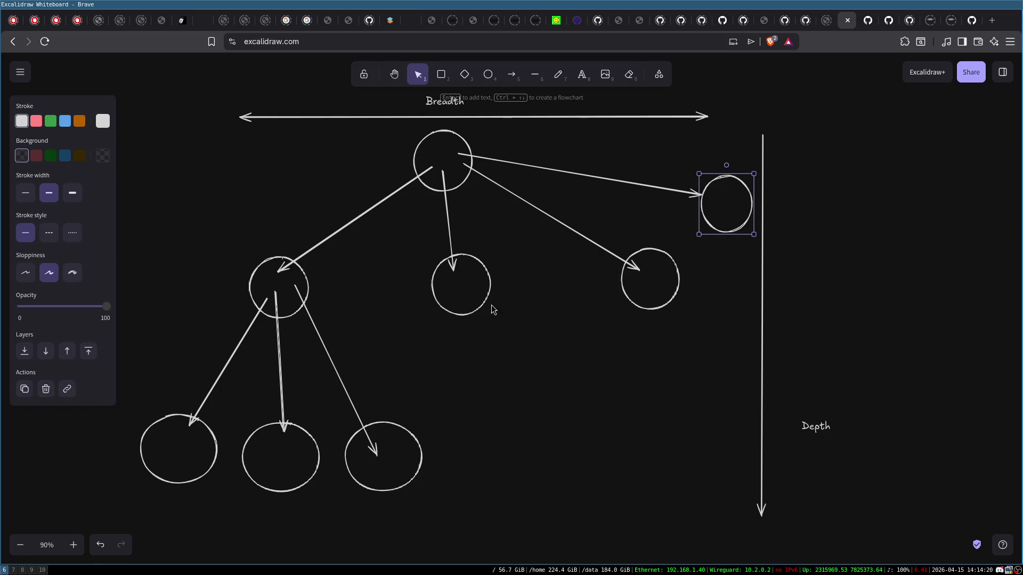
- Draw two arrows from the middle child circle down to two new circles
left_click(464, 258)
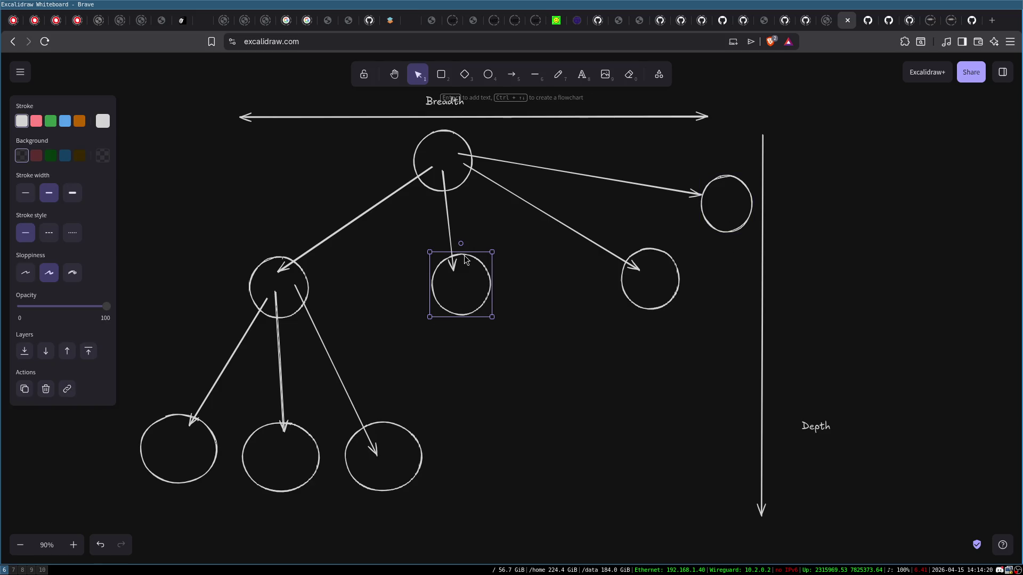
left_click(511, 75)
mouse_move(454, 303)
left_mouse_down()
mouse_move(466, 382)
mouse_move(503, 449)
mouse_move(467, 406)
mouse_move(477, 420)
mouse_move(545, 393)
mouse_move(539, 401)
left_mouse_up()
left_click(488, 74)
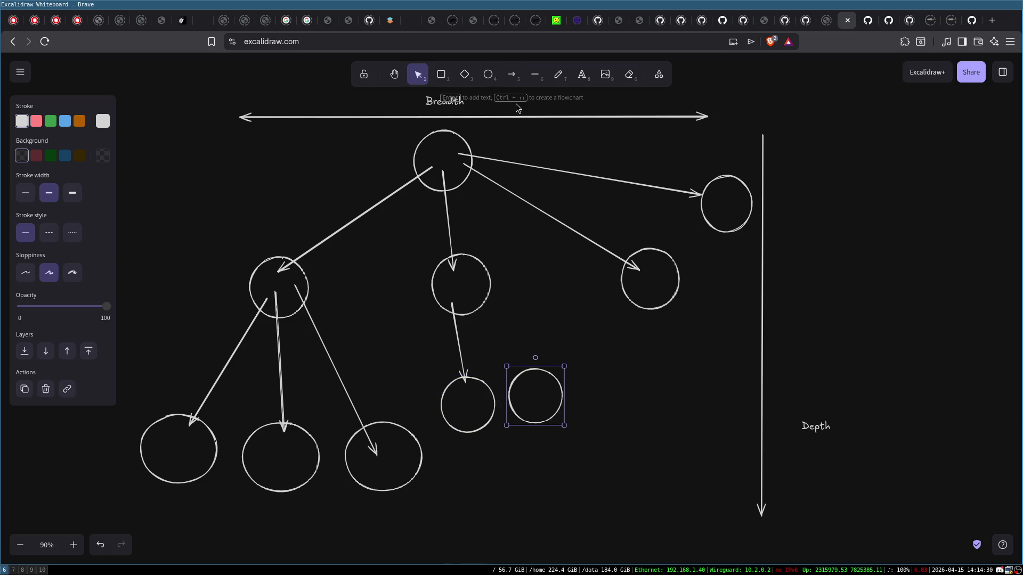
left_click(512, 74)
left_click_drag(473, 293, 524, 385)
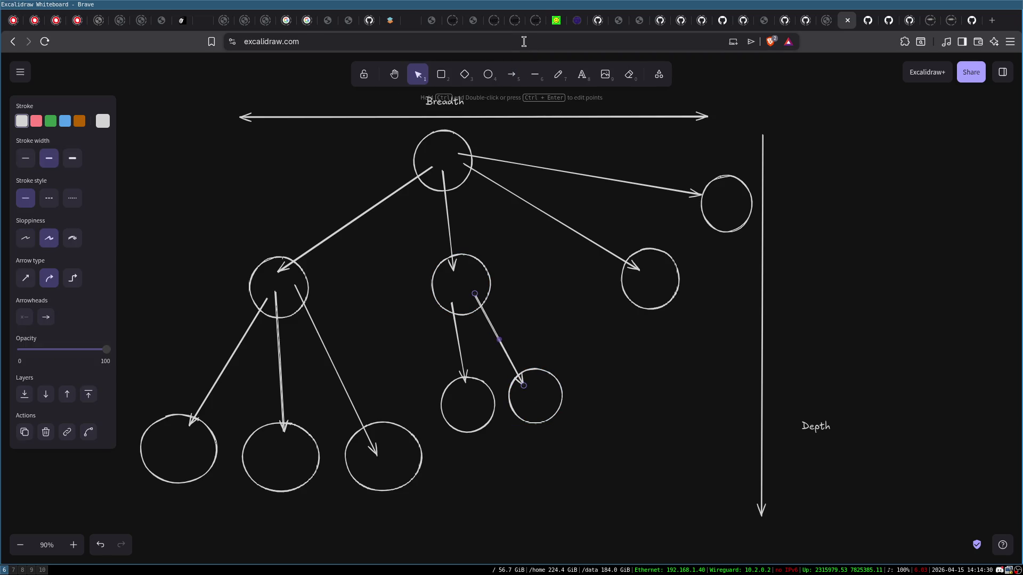
left_click(546, 319)
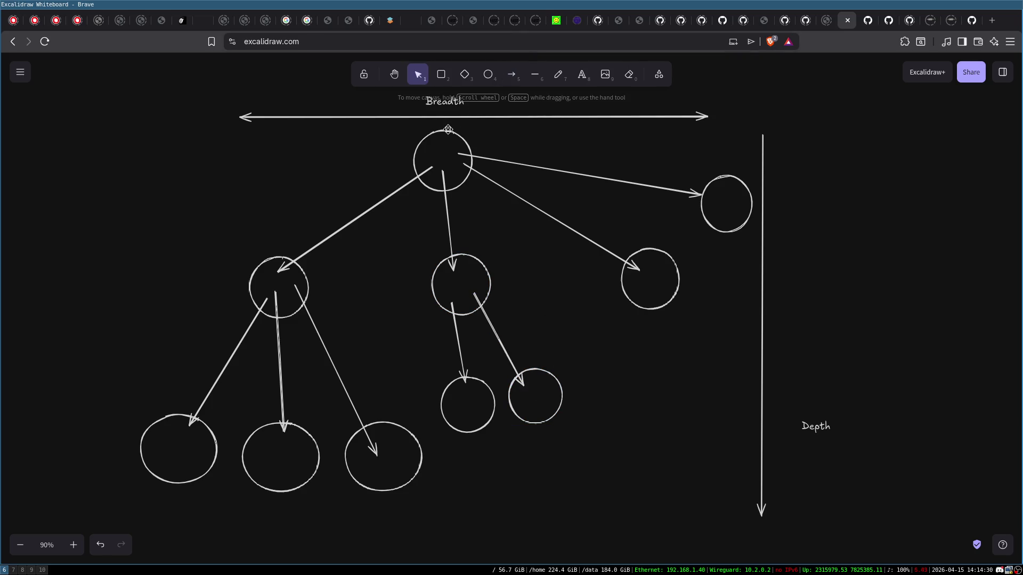
- Select the top circle and each child circle in turn, then clear the selection
left_click(449, 131)
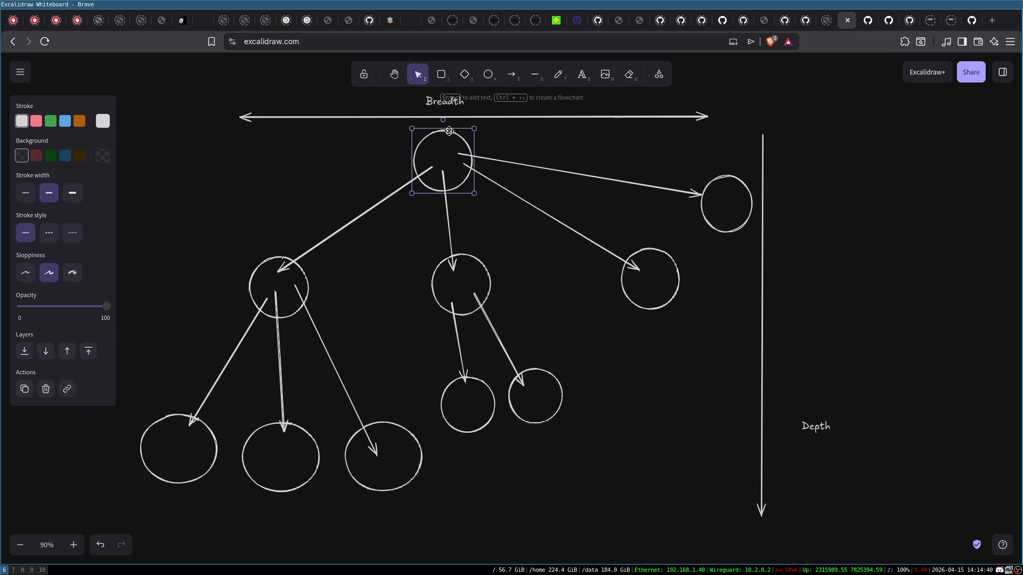
left_click(306, 273)
left_click(432, 290)
left_click(615, 280)
left_click(623, 276)
left_click(708, 219)
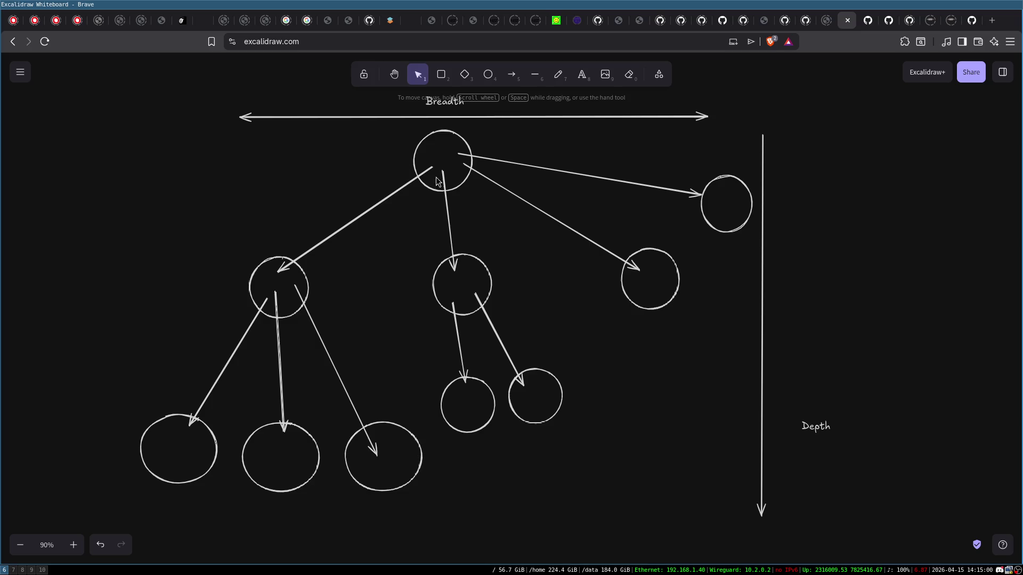
- Label the left circle 'Prog' and the middle one 'Networking', widening it to fit
double_click(282, 286)
type("Prog")
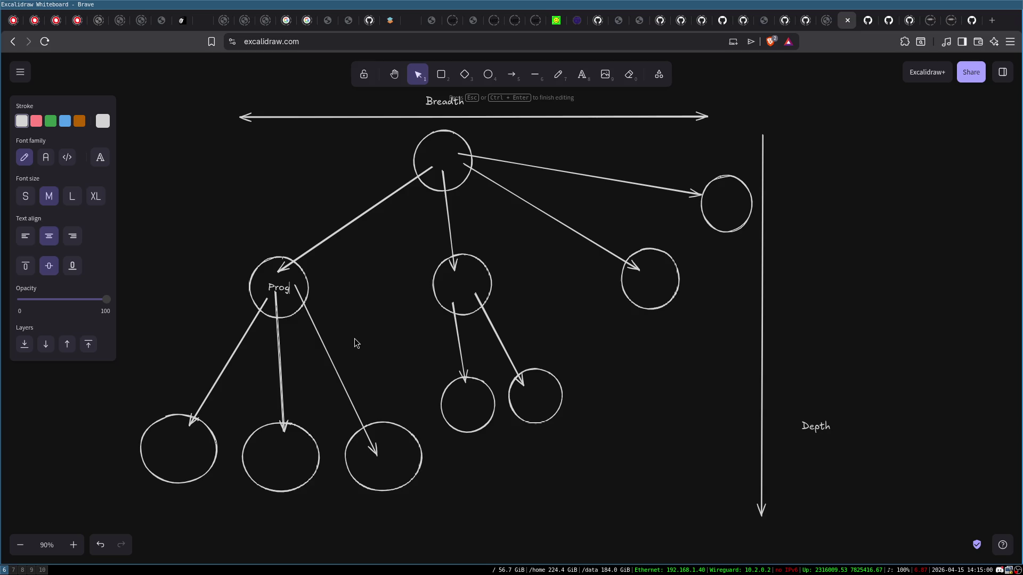
double_click(461, 283)
type("Netwro")
key("BackSpace")
key("BackSpace")
type("orking")
key("Escape")
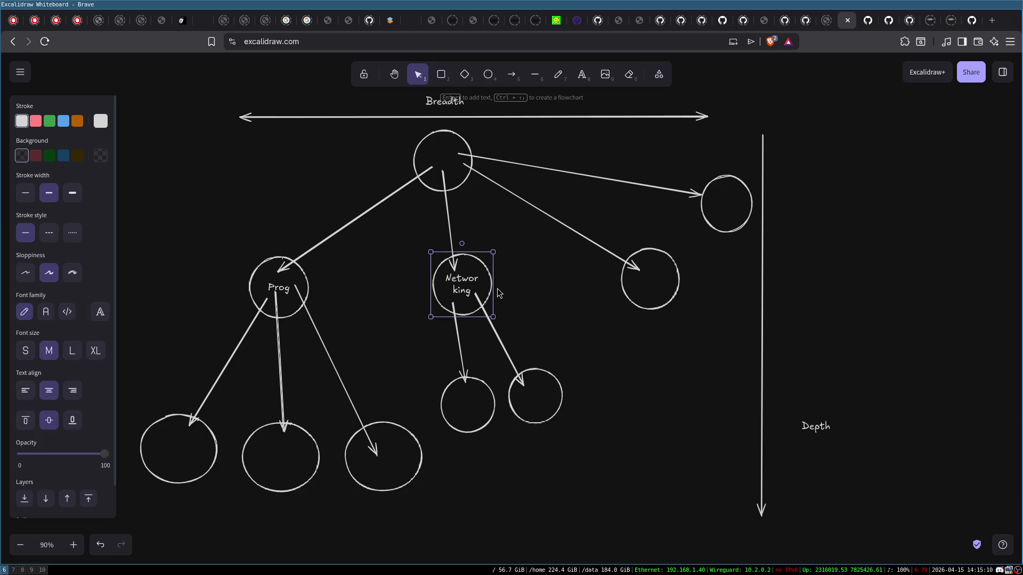
left_click_drag(494, 286, 521, 286)
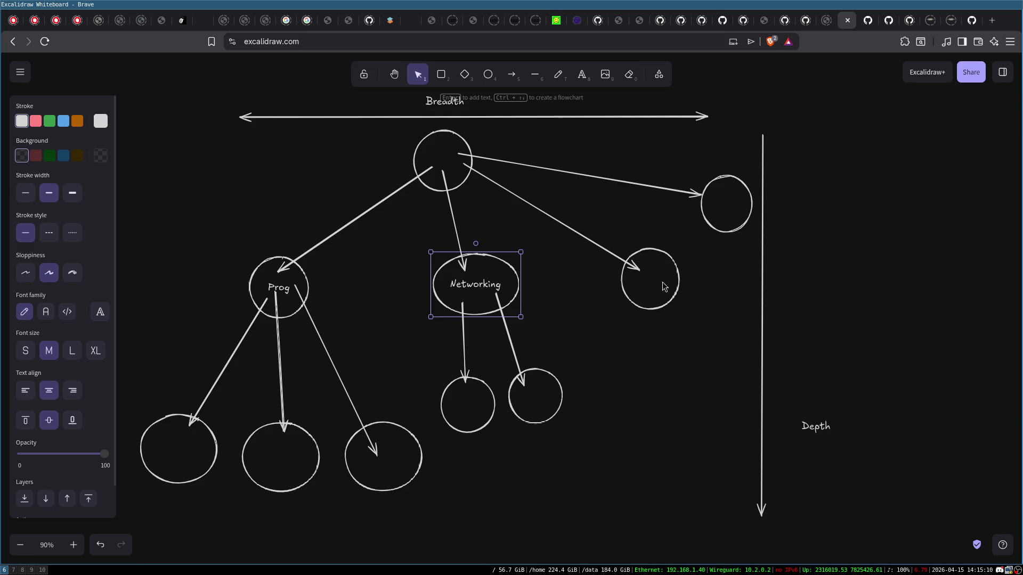
- Label the right child circle 'Crypto' and the upper-right circle 'VLSI'
double_click(649, 281)
type("Crypto")
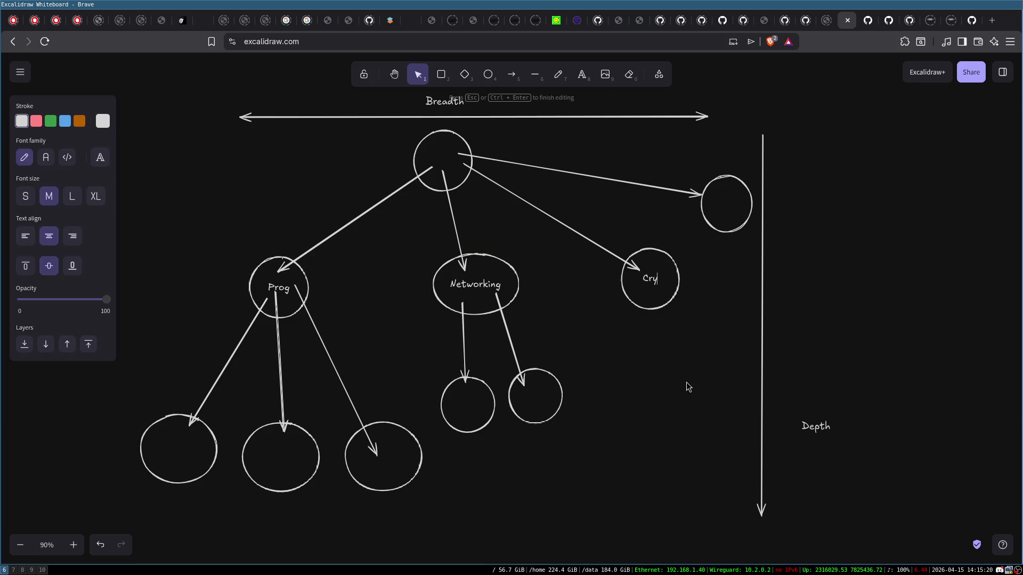
double_click(724, 202)
type("VLSI")
left_click(722, 261)
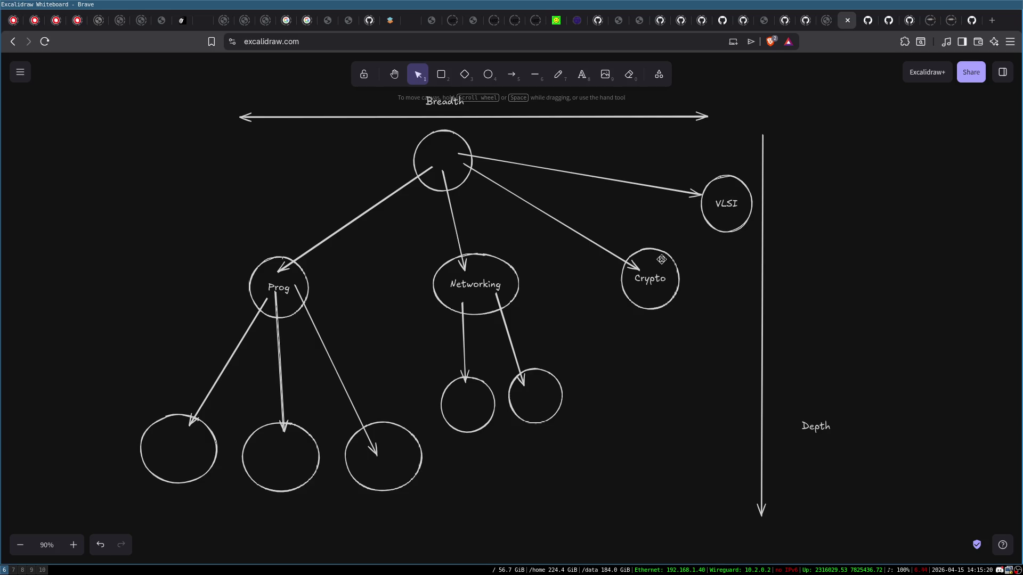
- Label the circles under Prog 'Proc', 'OOP' and 'AOP'
left_click(296, 304)
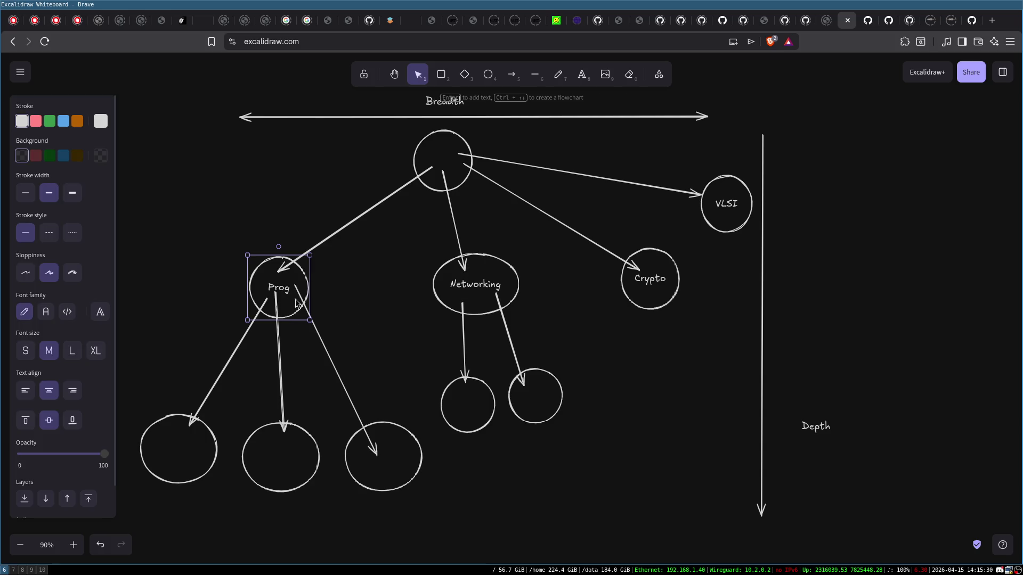
double_click(170, 446)
type("Proc")
double_click(280, 457)
type("OOP")
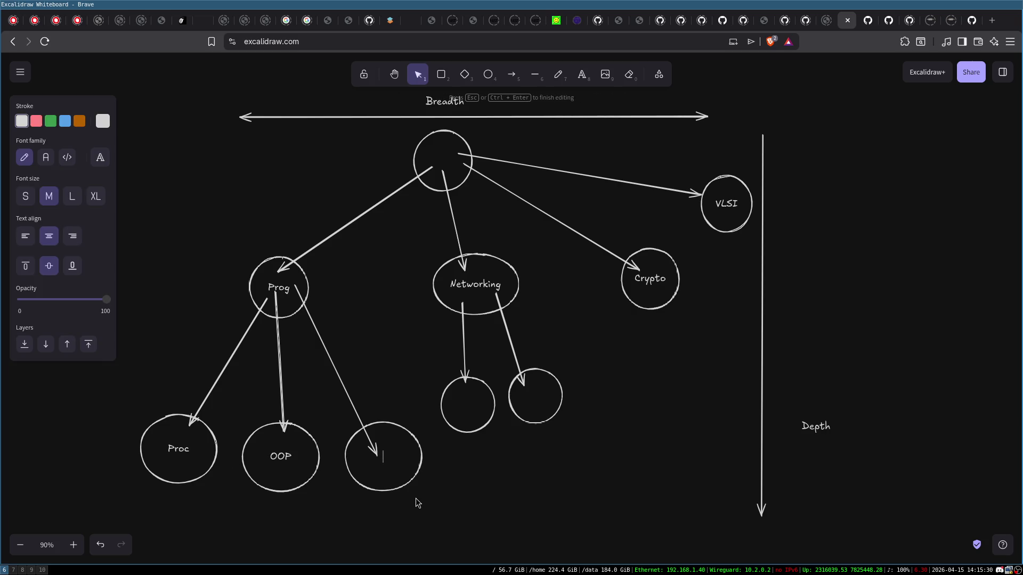
type("AOP")
left_click(523, 480)
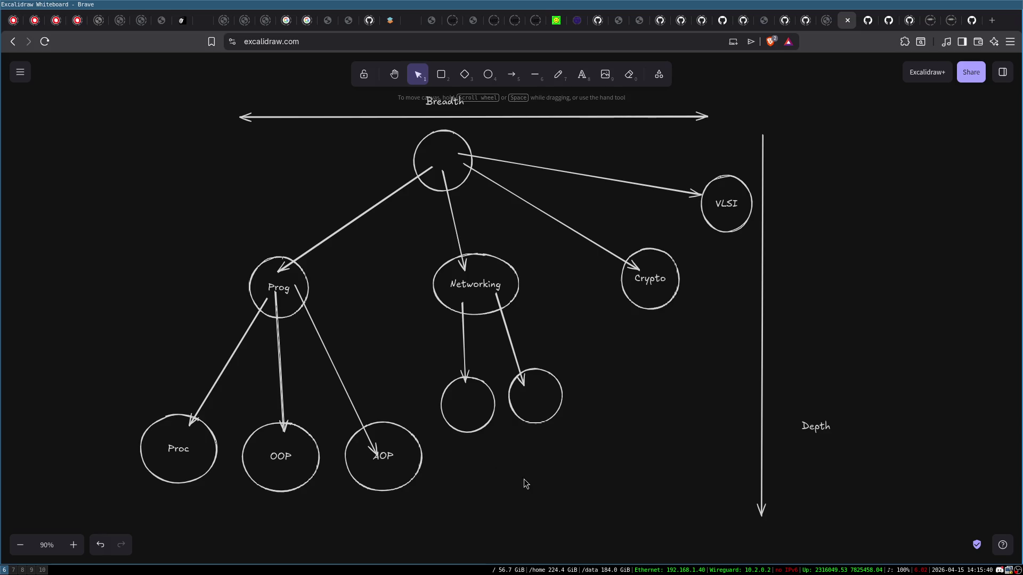
- Label the two circles under Networking 'Proto' and 'Harware'
double_click(465, 404)
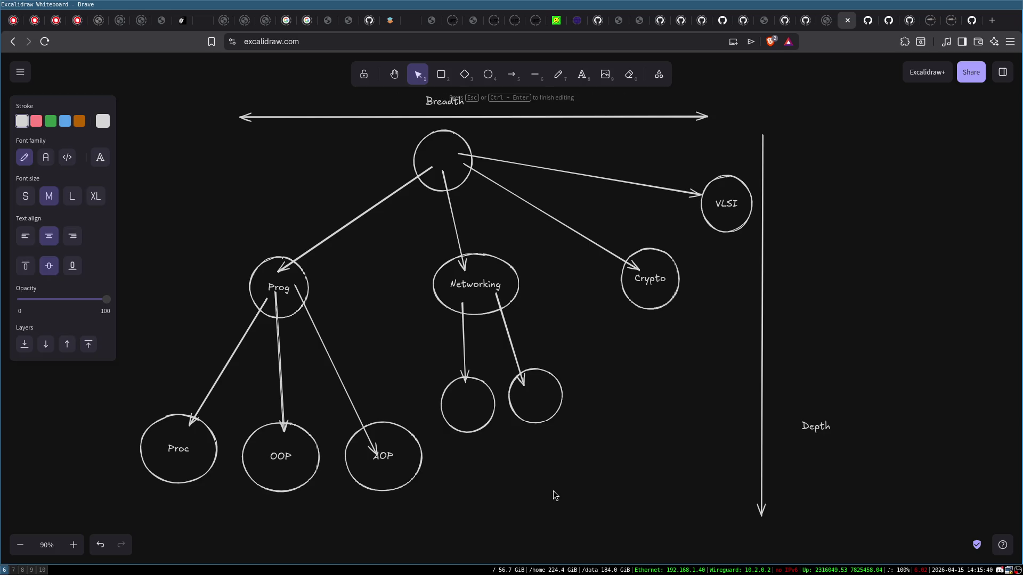
type("Proto")
left_click(535, 397)
double_click(535, 397)
type("ware")
left_click(624, 387)
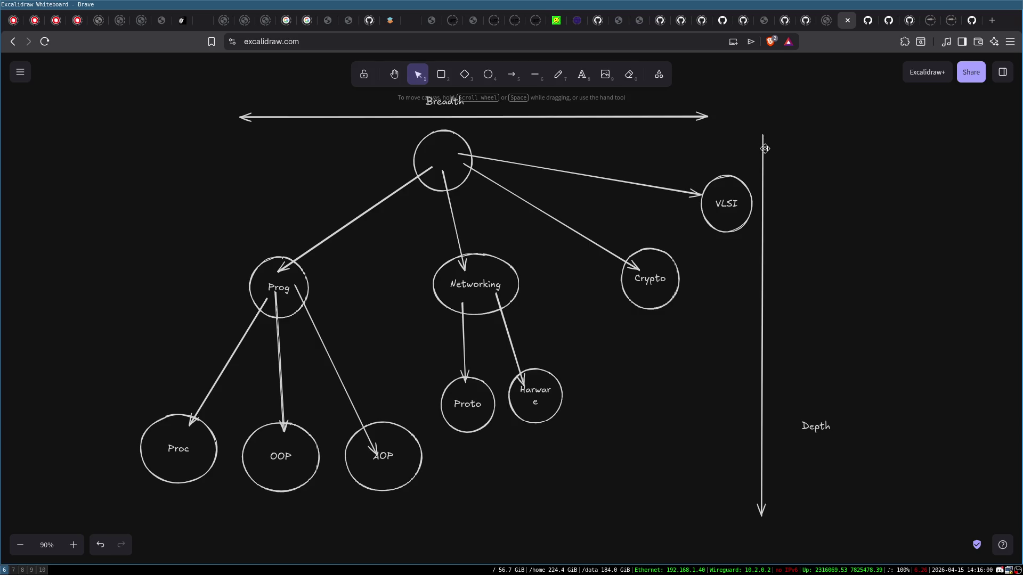
- Select the Crypto, VLSI, Harware, Proto and AOP circles in turn, then clear the selection
left_click(661, 272)
left_click(726, 218)
left_click(527, 381)
left_click(450, 413)
left_click(392, 445)
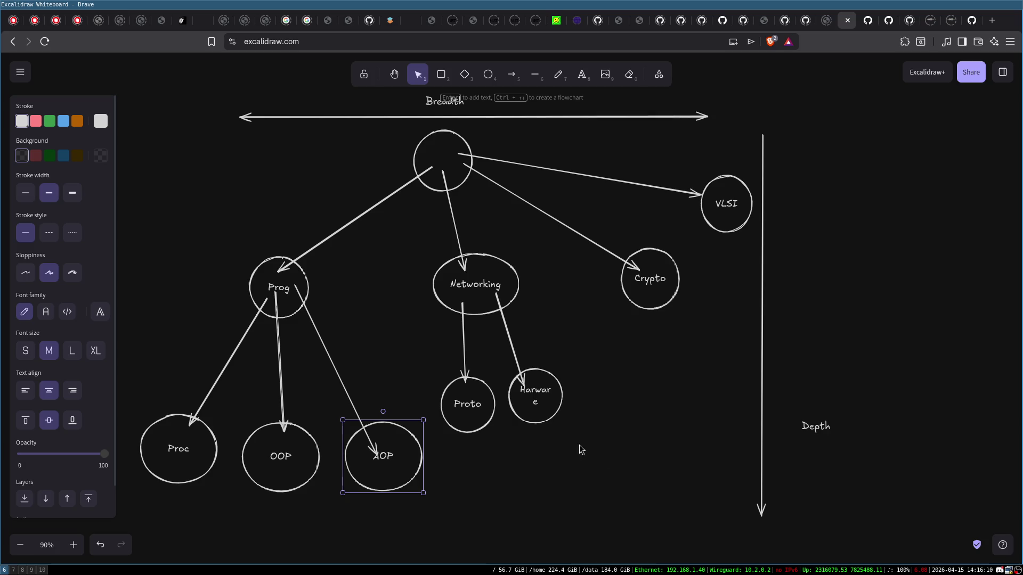
left_click(808, 286)
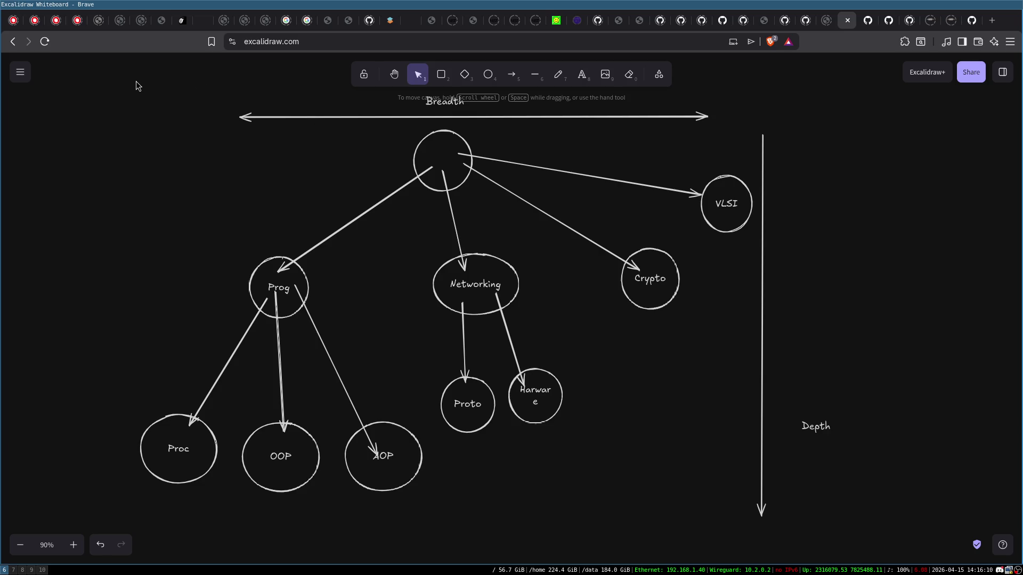
- Box-select the entire tree diagram and delete it
mouse_move(98, 89)
left_mouse_down()
mouse_move(746, 298)
mouse_move(887, 571)
mouse_move(886, 526)
left_mouse_up()
left_click_drag(885, 535, 883, 535)
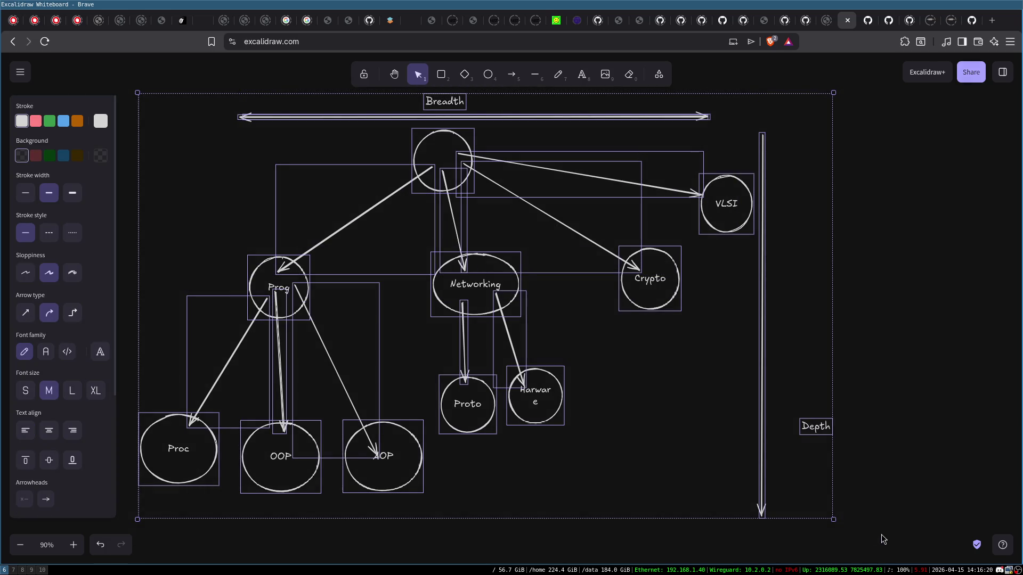
key("Delete")
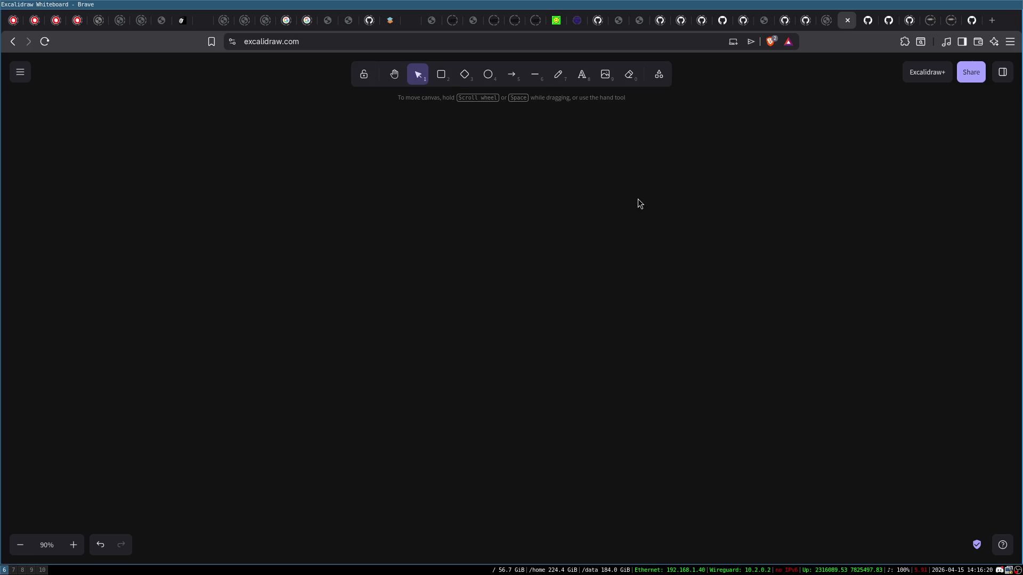
- Draw a rounded box near the centre with an arrow entering left and one leaving right
left_click(442, 76)
mouse_move(391, 219)
left_mouse_down()
mouse_move(543, 340)
mouse_move(548, 313)
left_mouse_up()
left_click(512, 74)
left_click_drag(273, 204, 388, 253)
left_click(512, 75)
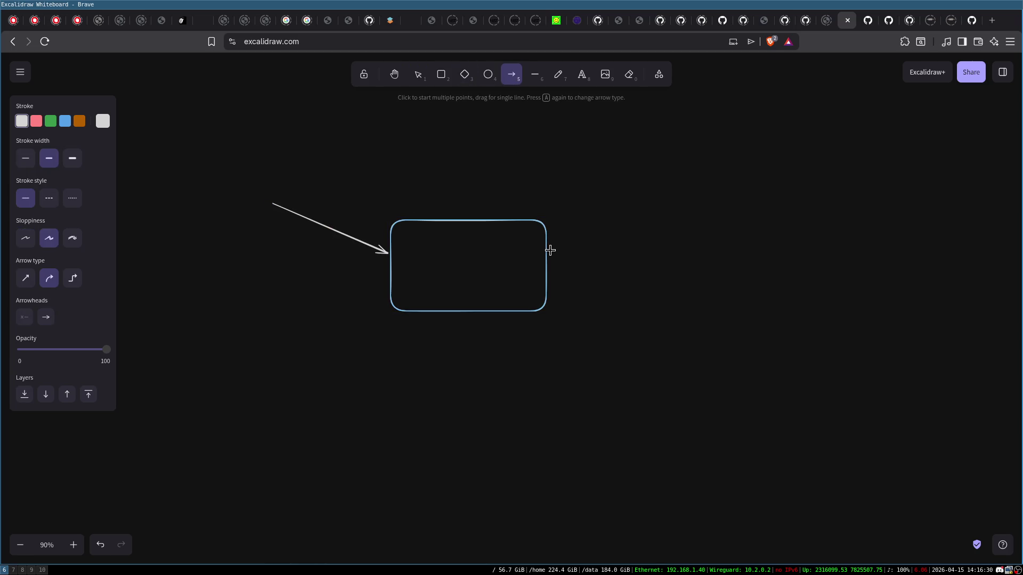
left_click_drag(597, 240, 679, 200)
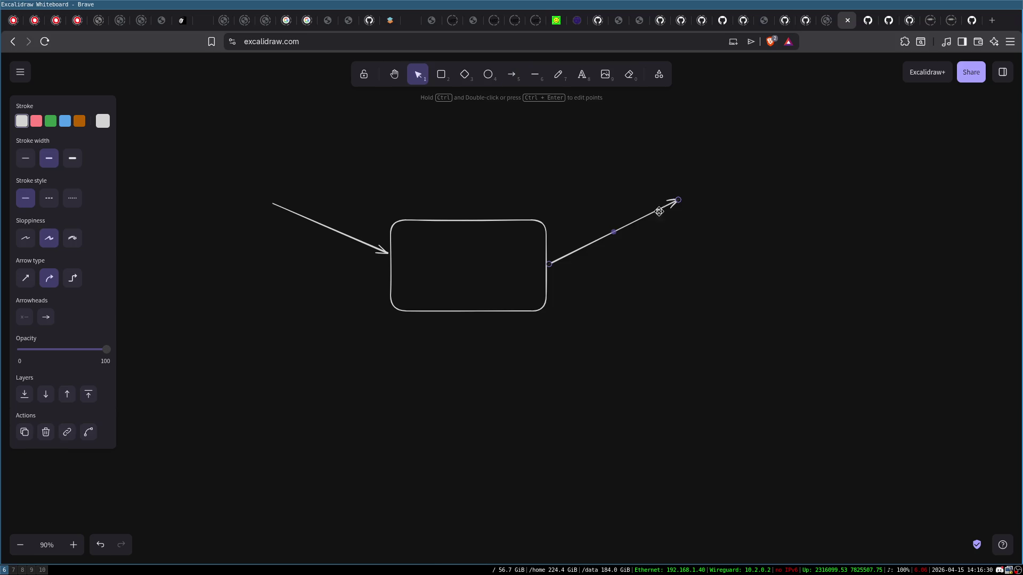
- Label the box 'ComputeUnit', fixing the typos along the way
left_click(461, 257)
double_click(462, 260)
type("CPU")
key("BackSpace")
key("BackSpace")
key("BackSpace")
type("COmputeUn")
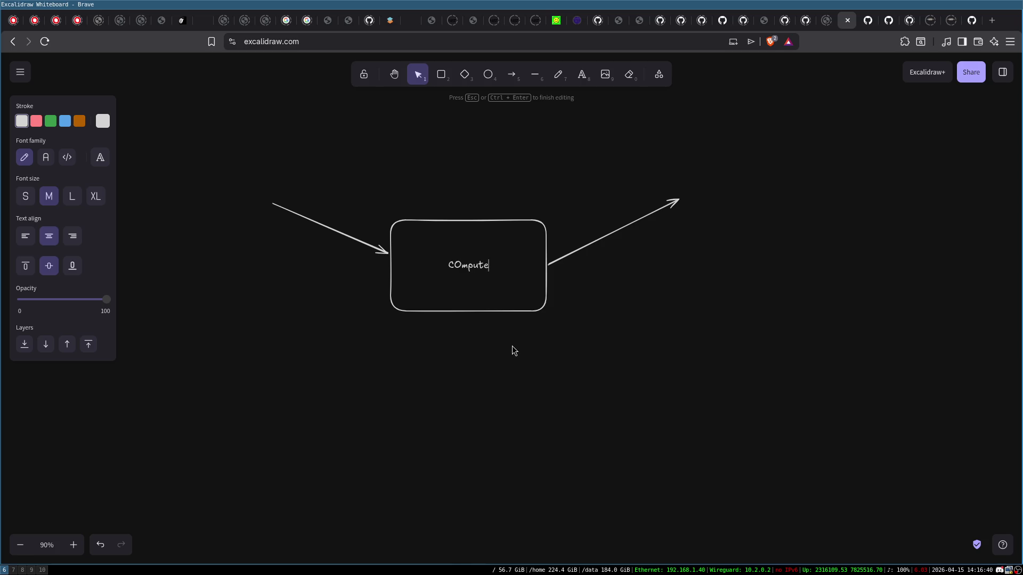
type("it")
key("Right")
key("Right")
key("BackSpace")
type("o")
left_click(374, 182)
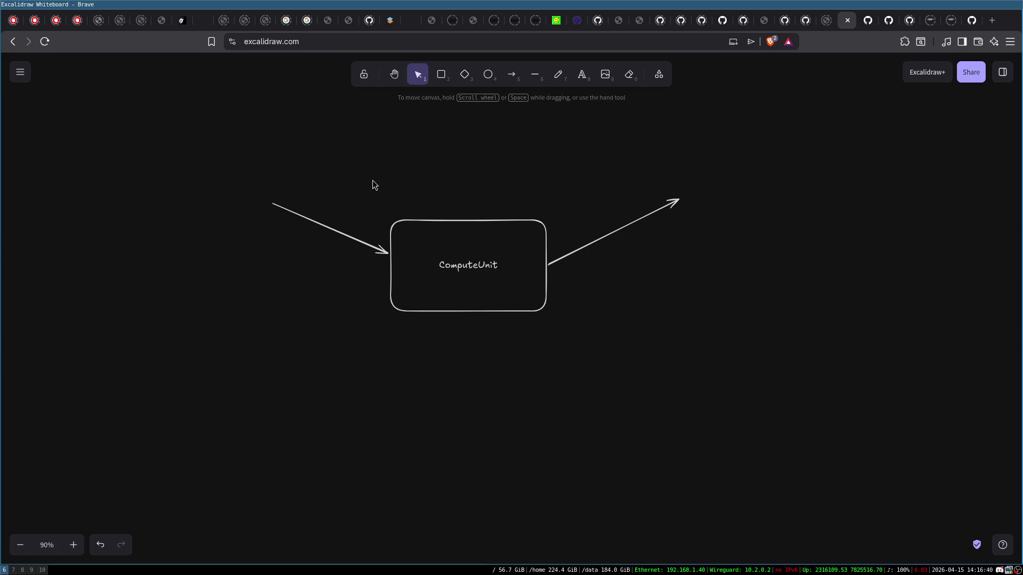
- Label the incoming arrow '100W', abandoning an empty label by the outgoing arrow
double_click(230, 194)
type("100W")
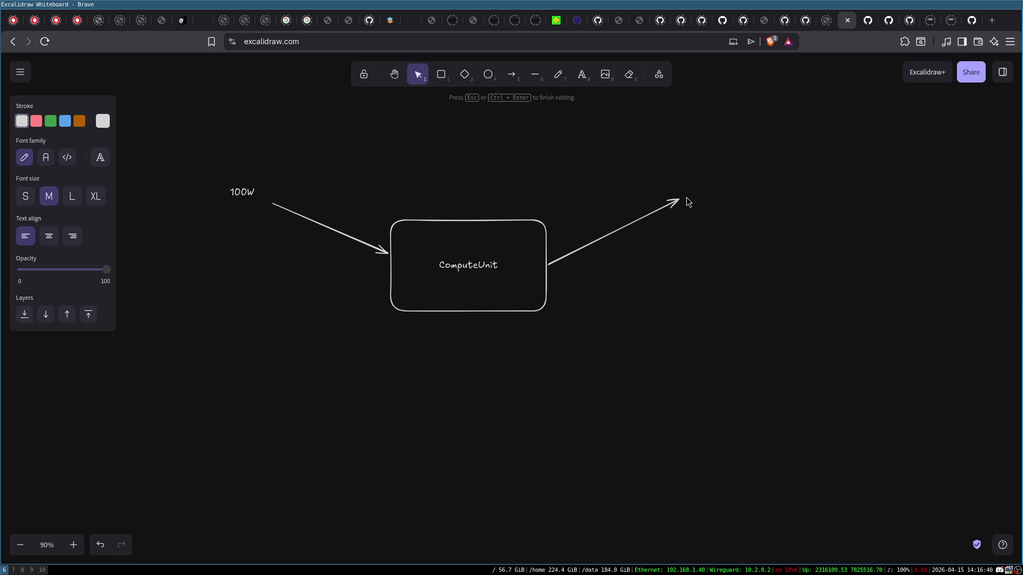
left_click(688, 193)
double_click(688, 192)
key("Escape")
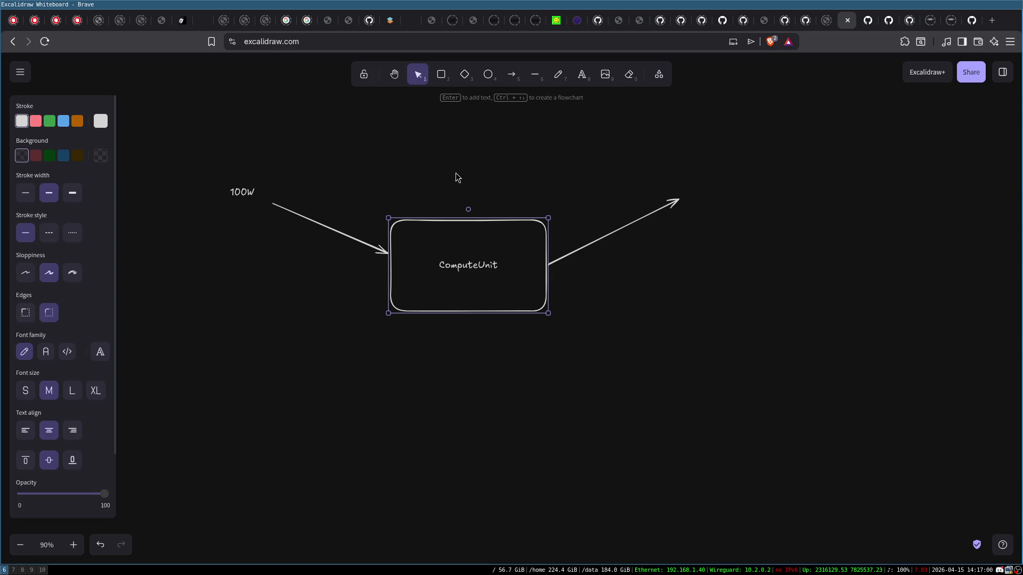
left_click(455, 173)
left_click(253, 196)
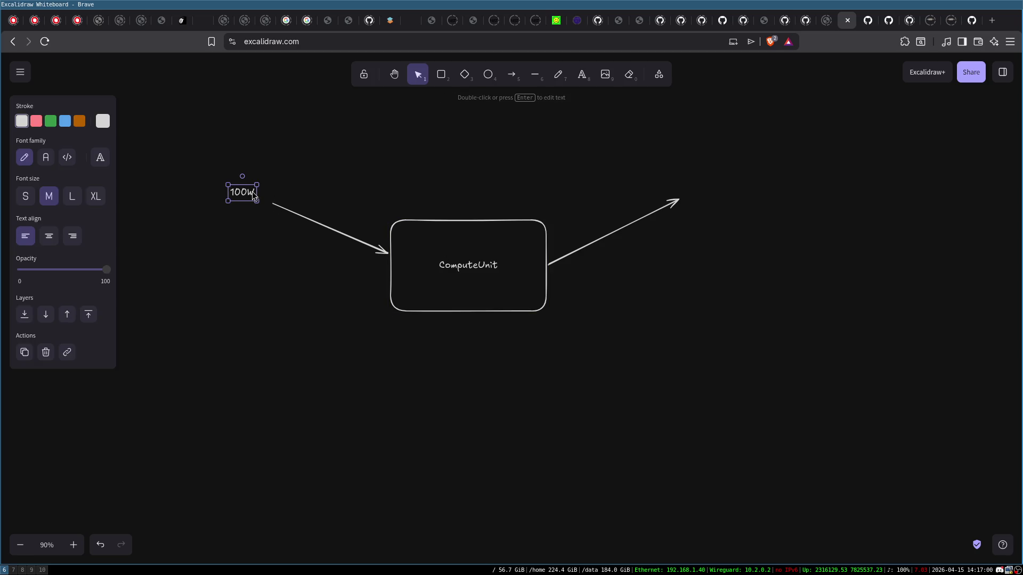
- Draw a downward arrow from the ComputeUnit box and label it HEAT
left_click(511, 75)
left_click_drag(475, 298, 478, 380)
double_click(478, 393)
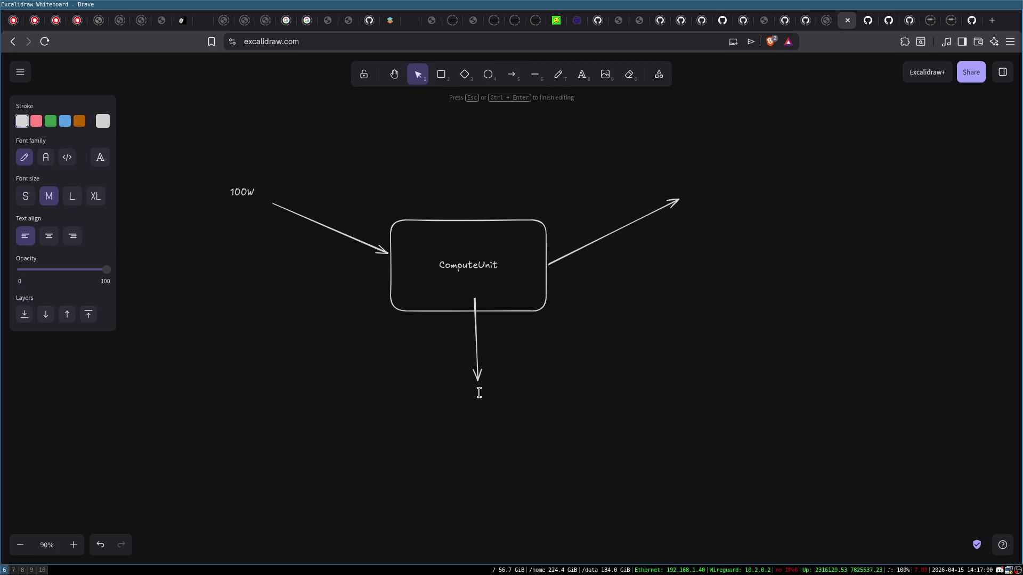
type("HEAT")
key("Escape")
- Reopen the ComputeUnit text inside the box, then clear the selection
left_click(494, 274)
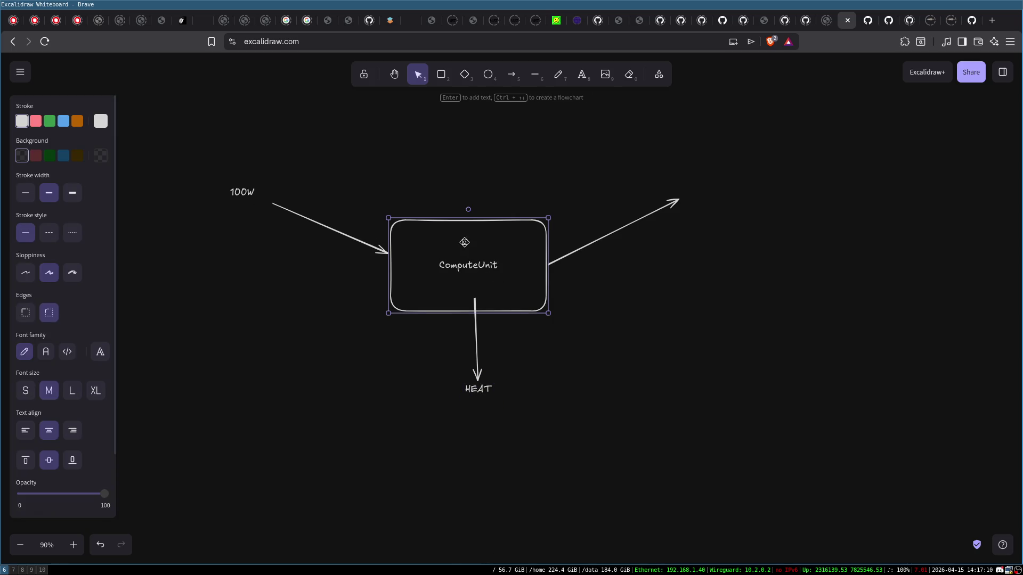
double_click(456, 264)
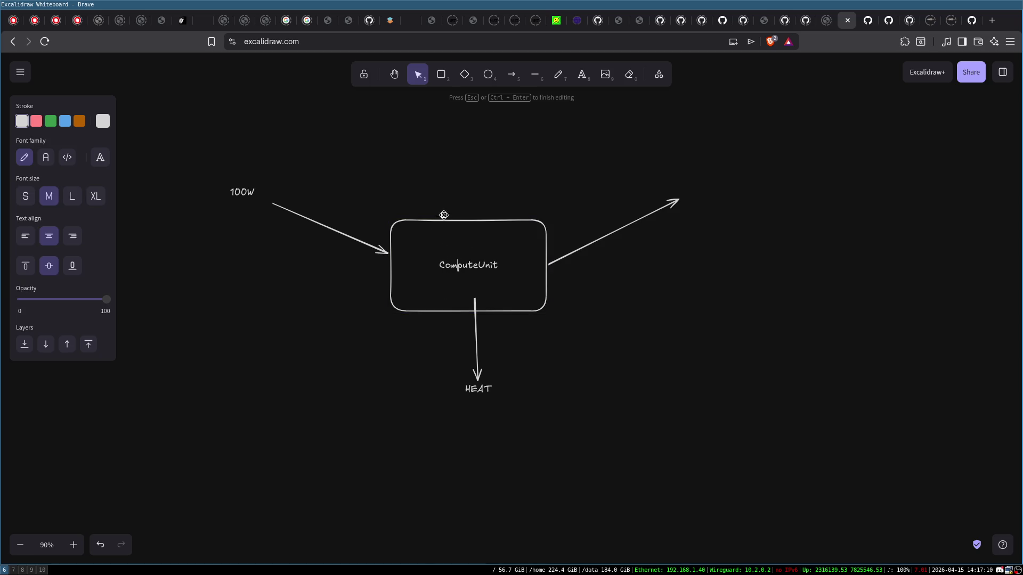
left_click(475, 387)
left_click(537, 418)
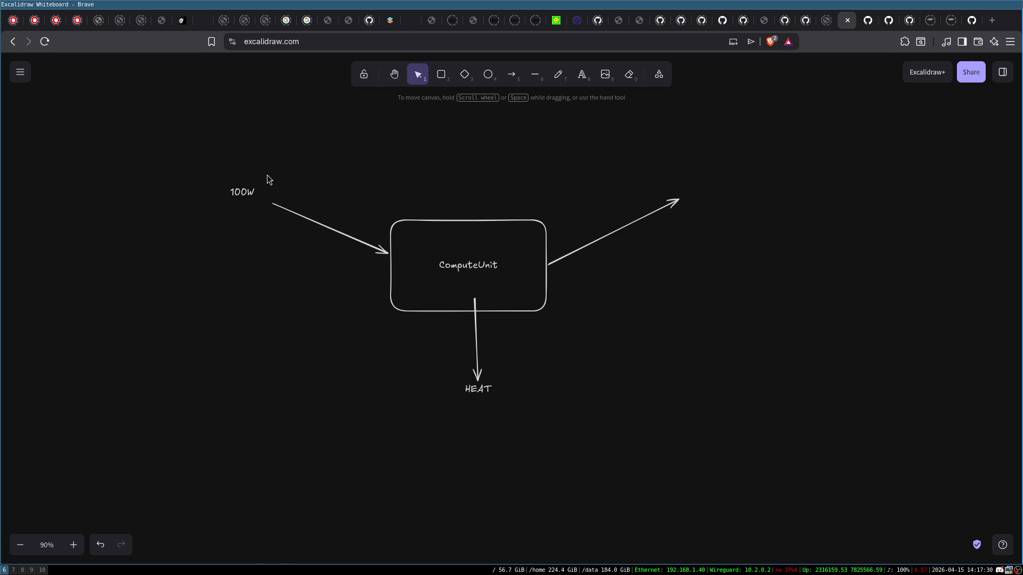
- Type 'Results' beside the right arrowhead and nudge the label next to the arrow tip
left_click(234, 190)
left_click(457, 243)
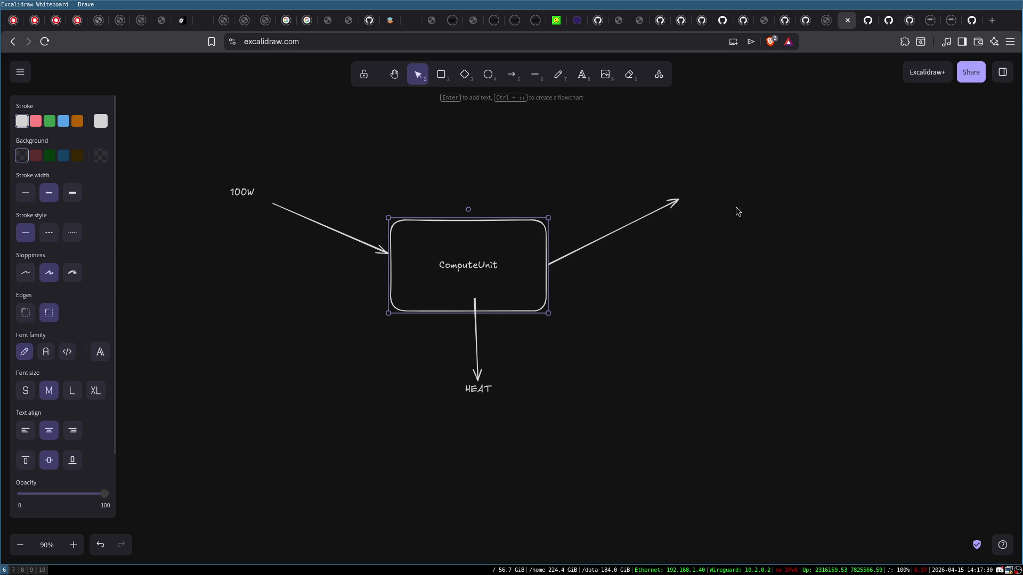
double_click(691, 194)
type("Results")
key("Escape")
left_click_drag(705, 192, 699, 195)
left_click(683, 225)
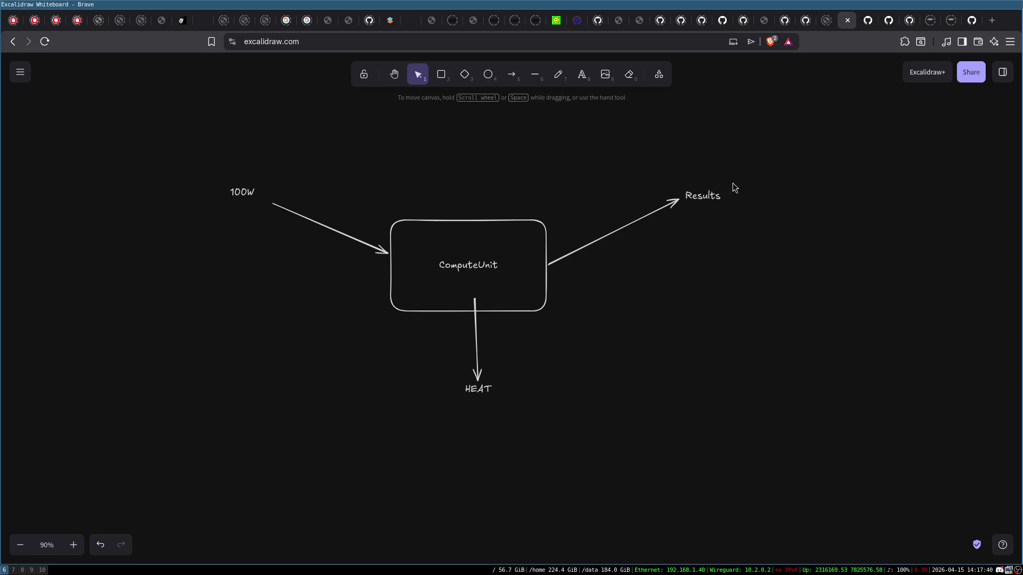
left_click(232, 193)
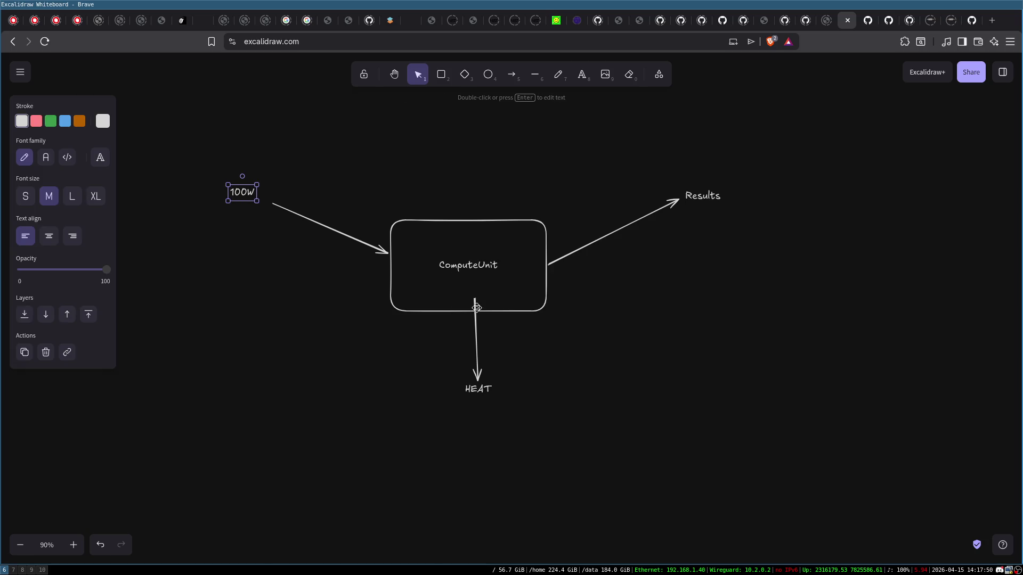
- Colour the HEAT label red with the Stroke palette
left_click_drag(447, 367, 516, 413)
left_click(37, 121)
left_click(344, 432)
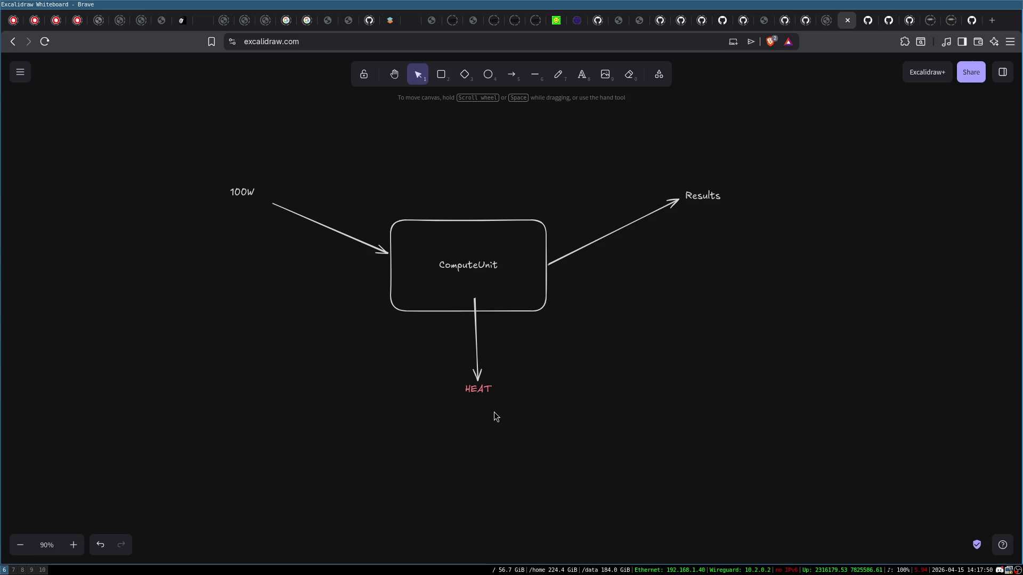
- Recolour the HEAT label blue instead of red
mouse_move(191, 137)
left_mouse_down()
mouse_move(759, 301)
mouse_move(778, 453)
left_mouse_up()
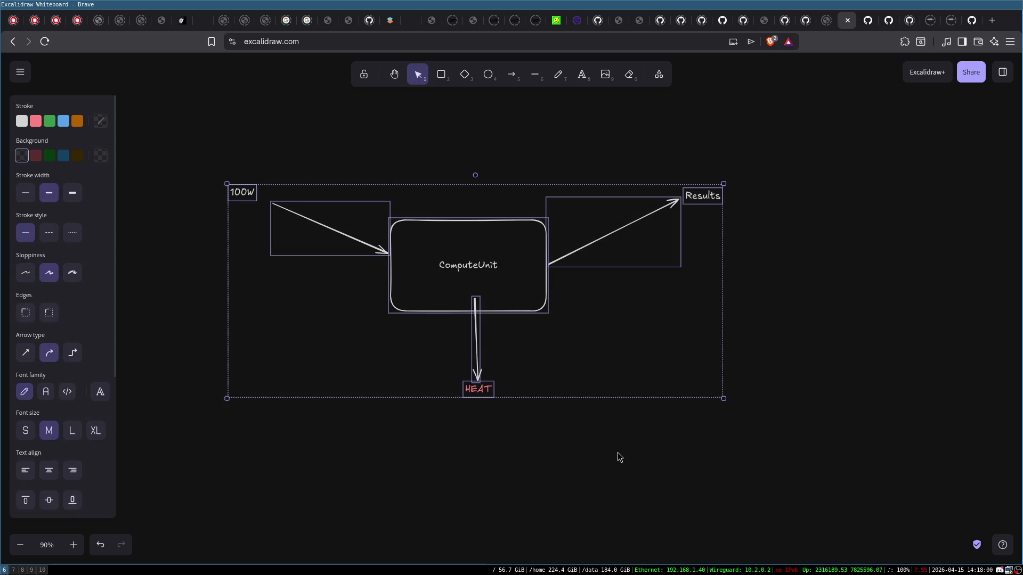
left_click(617, 457)
left_click(476, 393)
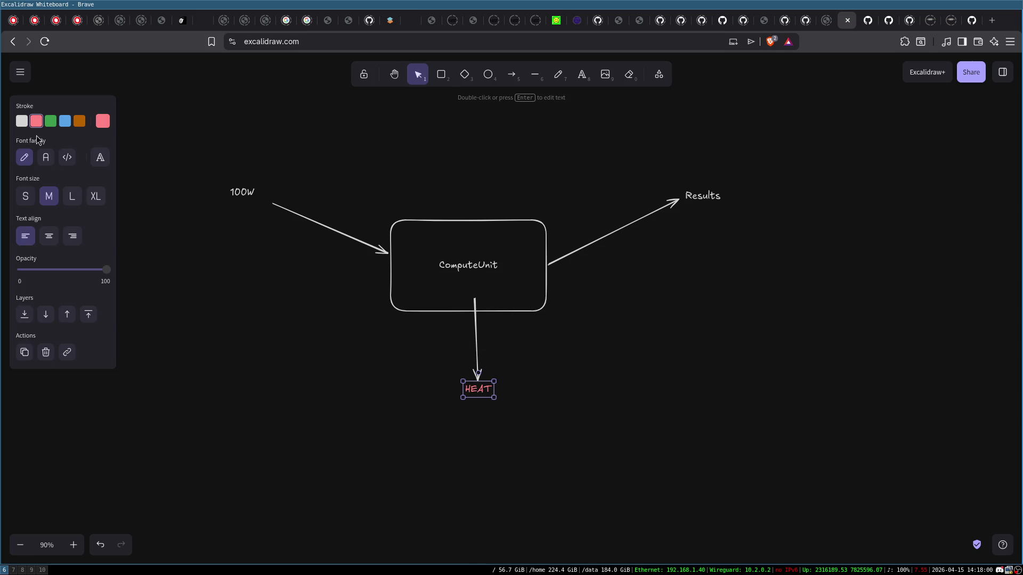
left_click(65, 121)
left_click(492, 440)
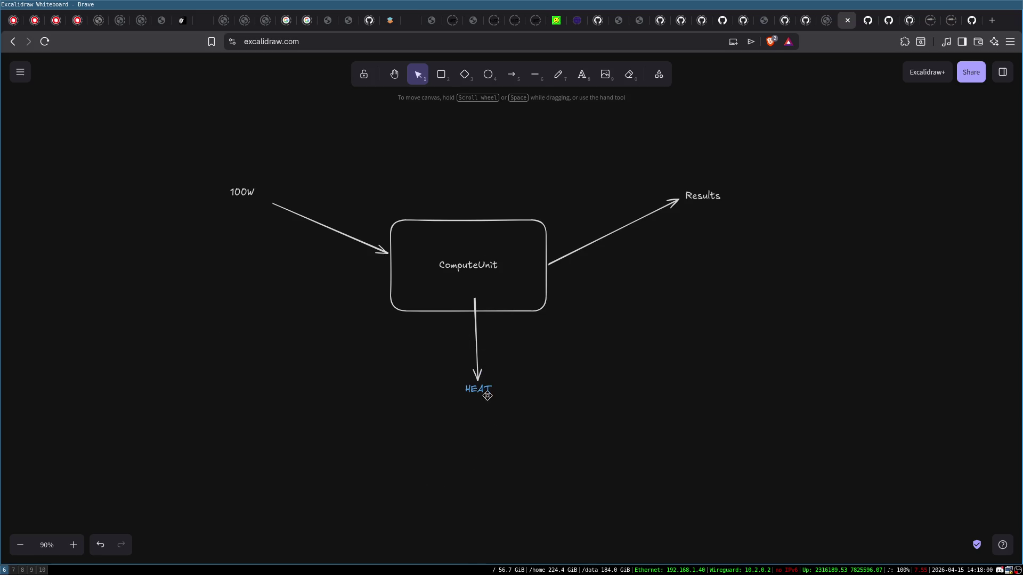
- Select the HEAT label, ComputeUnit box and Results label in turn to check them
left_click_drag(437, 353, 525, 432)
left_click(444, 237)
left_click(665, 248)
left_click(705, 196)
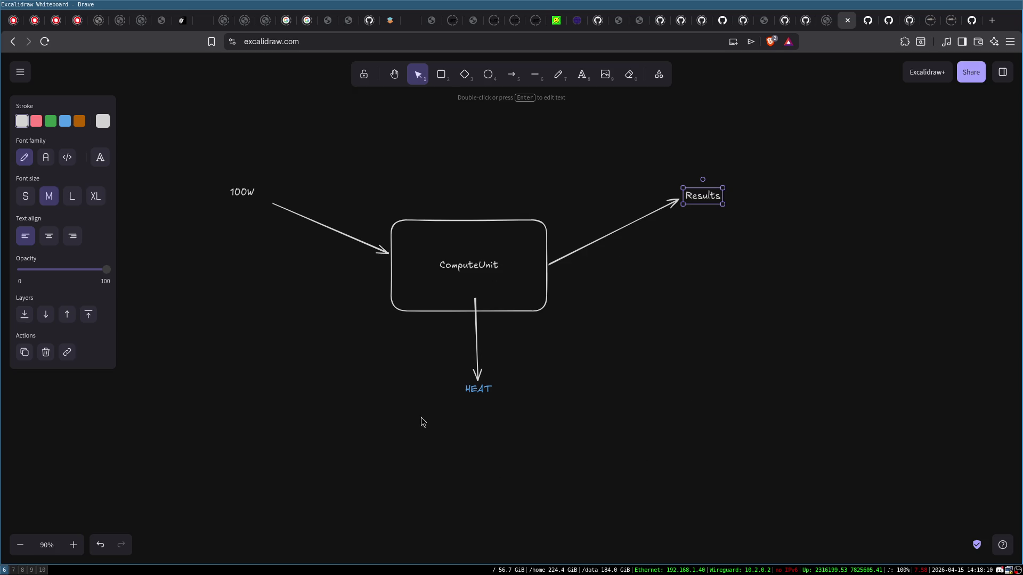
left_click(611, 399)
mouse_move(216, 160)
left_mouse_down()
mouse_move(736, 350)
mouse_move(755, 430)
left_mouse_up()
left_click(597, 392)
left_click(467, 263)
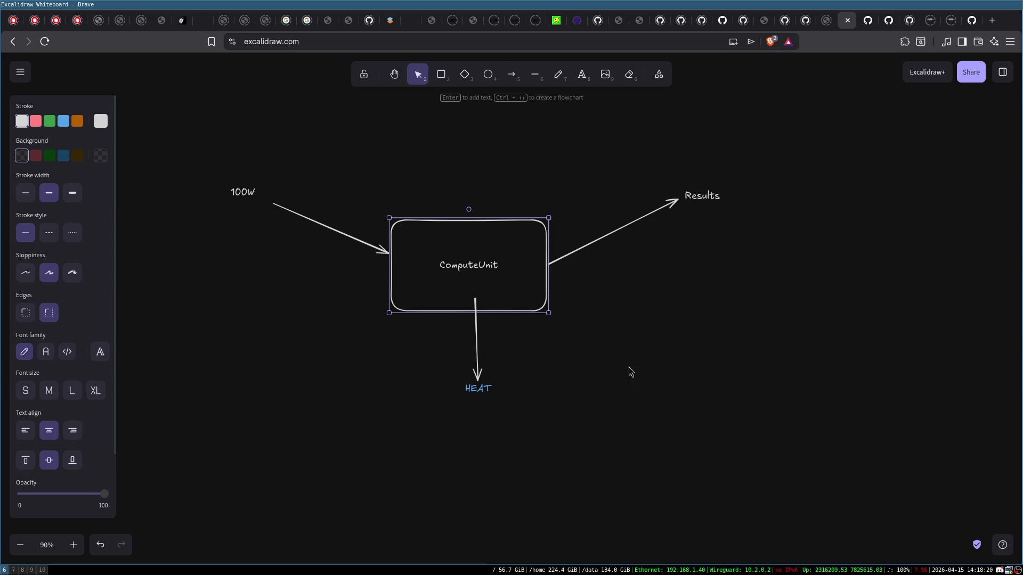
left_click(631, 388)
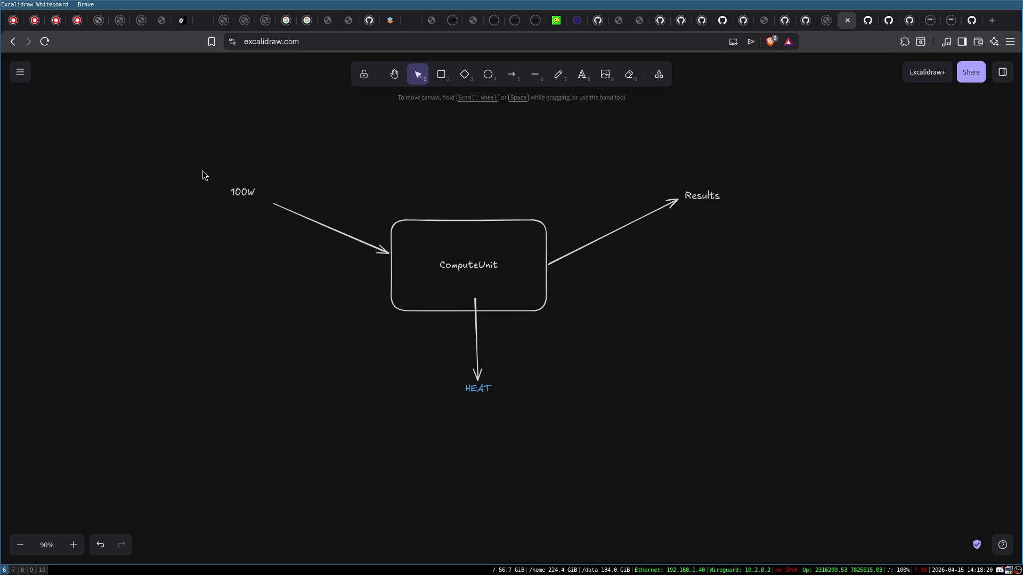
left_click(241, 191)
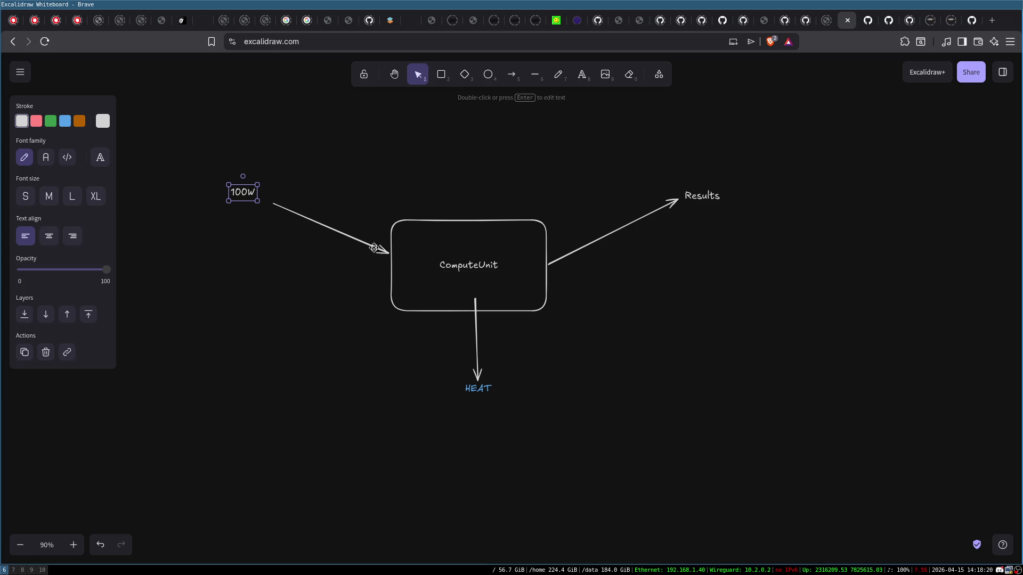
left_click(493, 244)
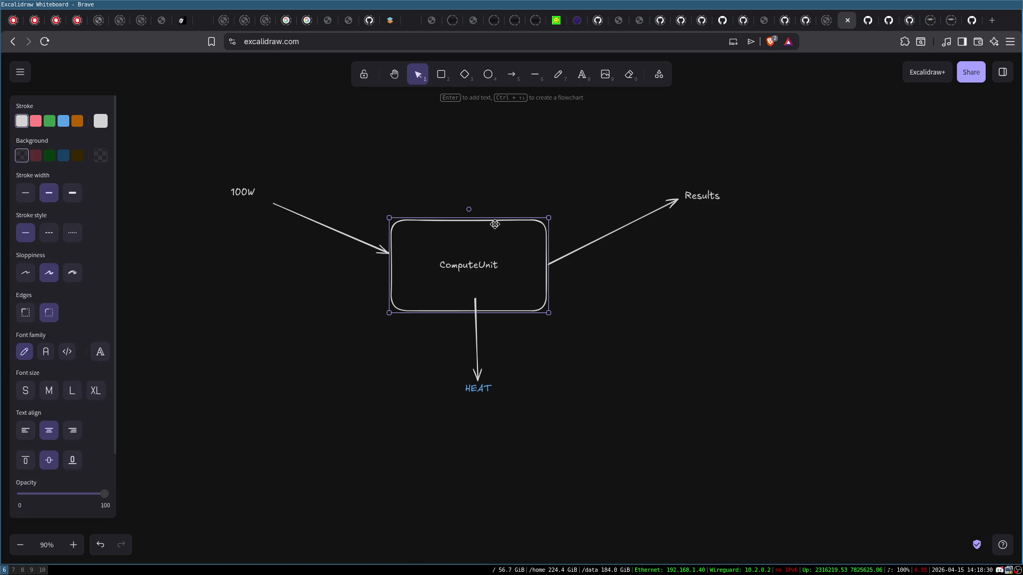
left_click(515, 191)
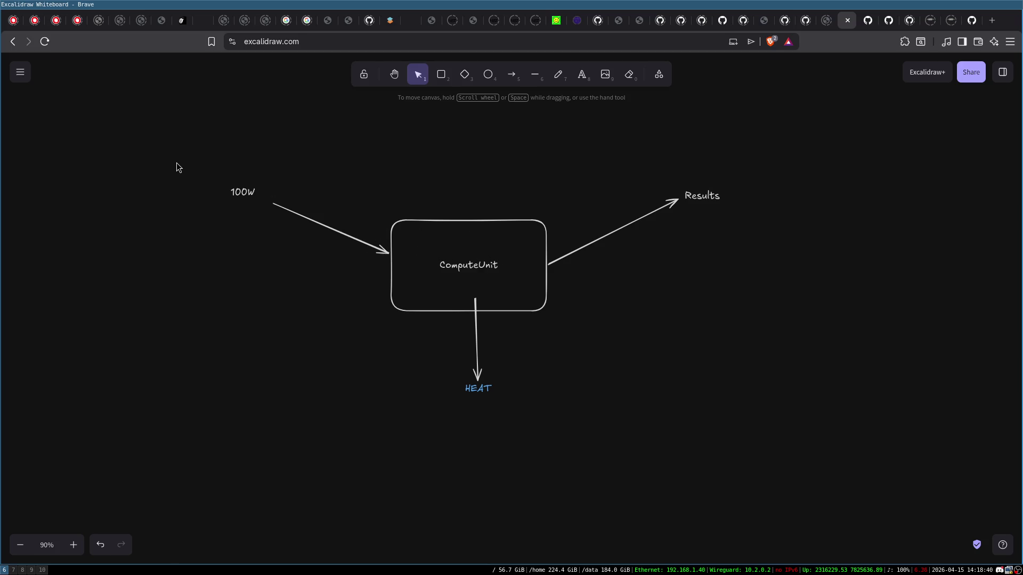
left_click_drag(184, 150, 850, 452)
left_click(836, 327)
left_click(484, 268)
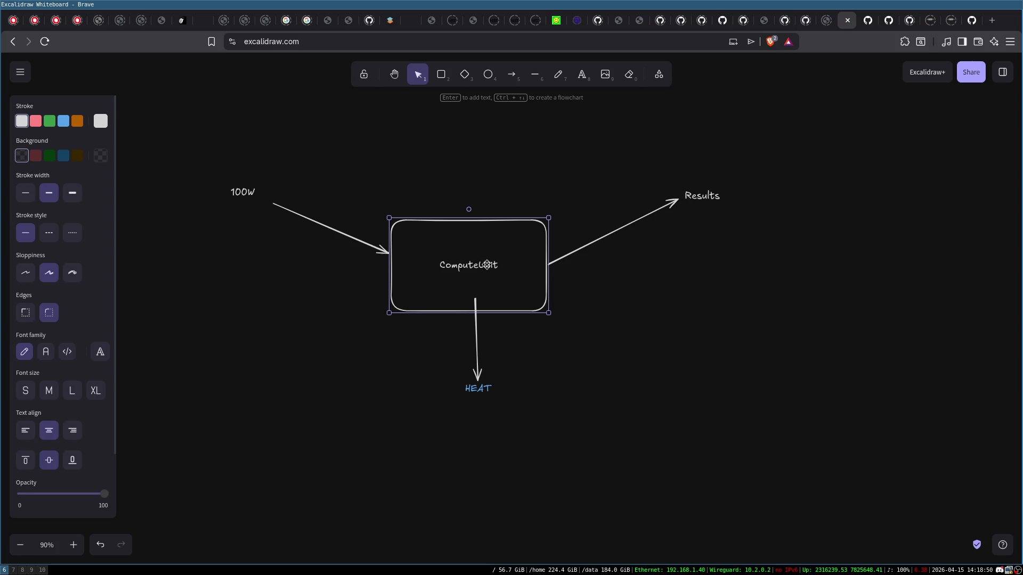
left_click_drag(662, 183, 751, 226)
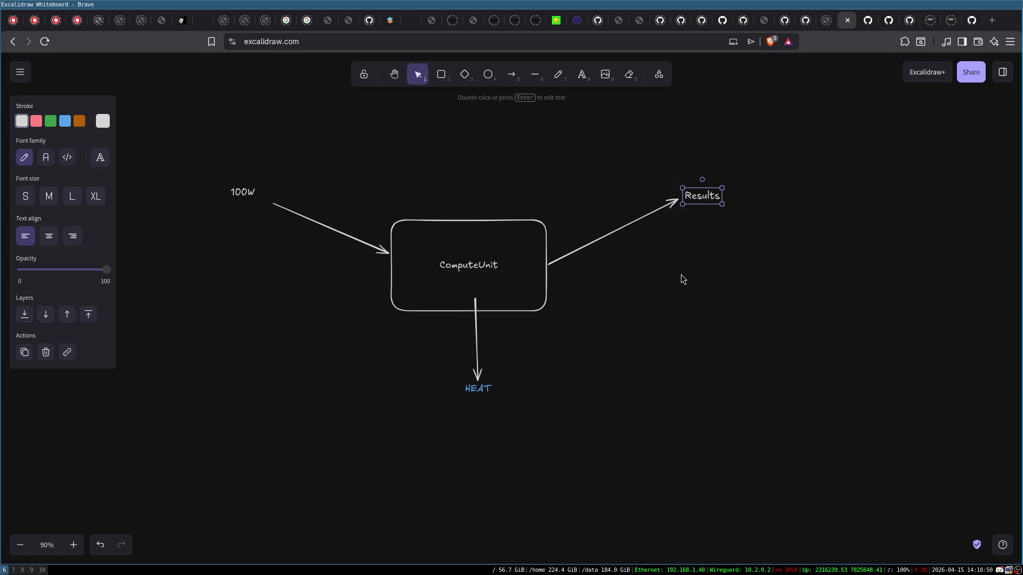
left_click(408, 358)
left_click_drag(426, 347, 575, 441)
left_click(560, 429)
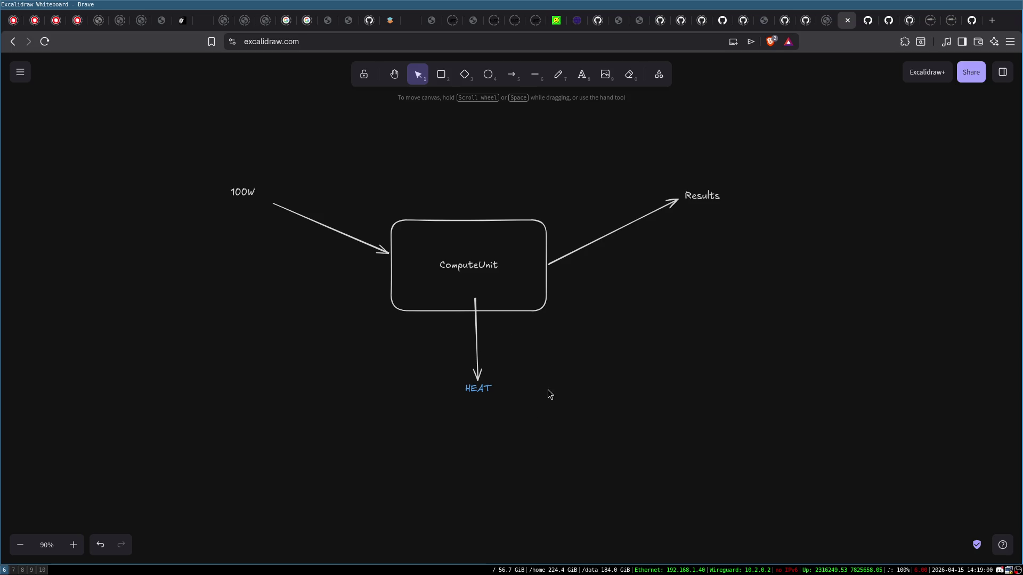
- Box-select the whole ComputeUnit diagram and drag it upward on the canvas
mouse_move(211, 148)
left_mouse_down()
mouse_move(753, 350)
mouse_move(760, 448)
left_mouse_up()
left_click(781, 349)
mouse_move(195, 150)
left_mouse_down()
mouse_move(792, 391)
mouse_move(728, 372)
left_mouse_up()
left_click_drag(482, 235, 485, 186)
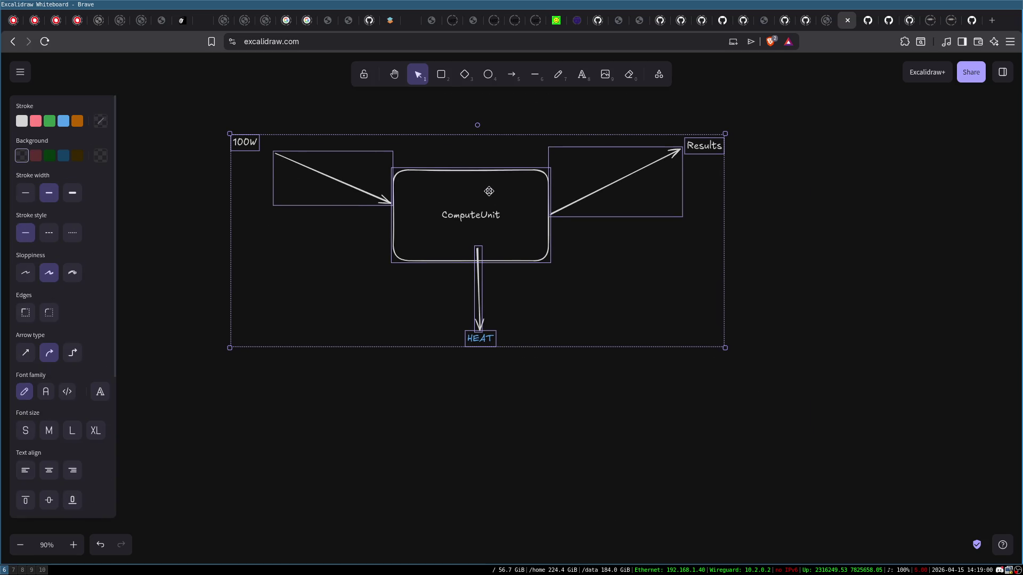
left_click(491, 373)
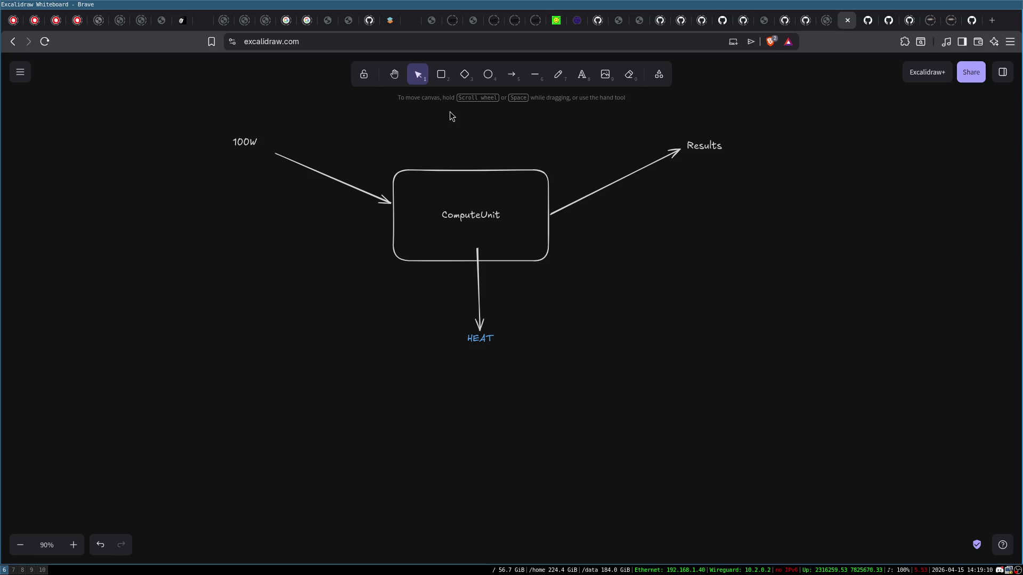
- Delete the entire diagram, then undo with Ctrl+Z to restore it
mouse_move(206, 113)
left_mouse_down()
mouse_move(890, 302)
mouse_move(846, 408)
left_mouse_up()
mouse_move(238, 136)
left_mouse_down()
mouse_move(806, 258)
mouse_move(826, 415)
left_mouse_up()
left_click(629, 341)
mouse_move(221, 113)
left_mouse_down()
mouse_move(646, 264)
mouse_move(763, 381)
left_mouse_up()
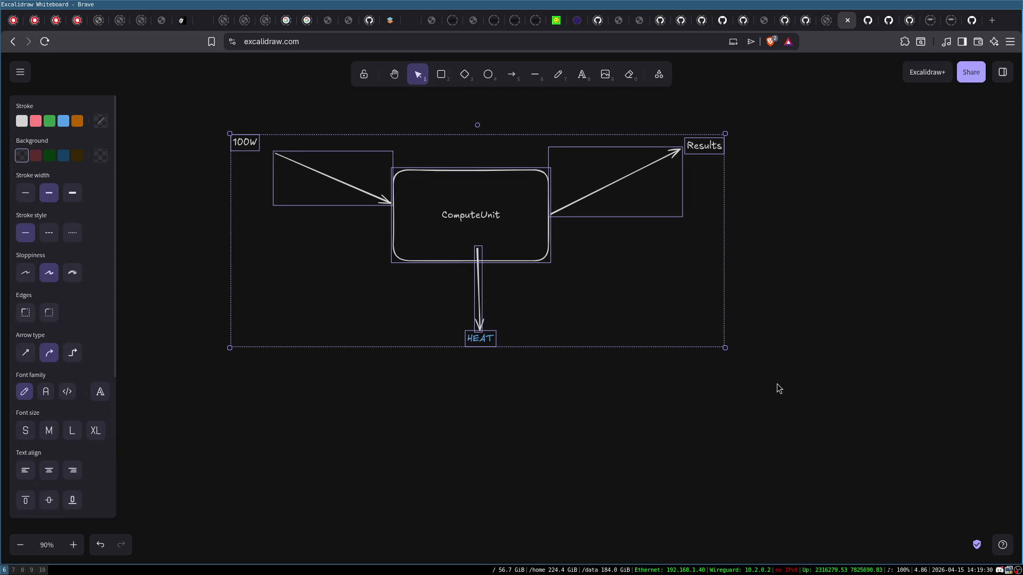
key("Delete")
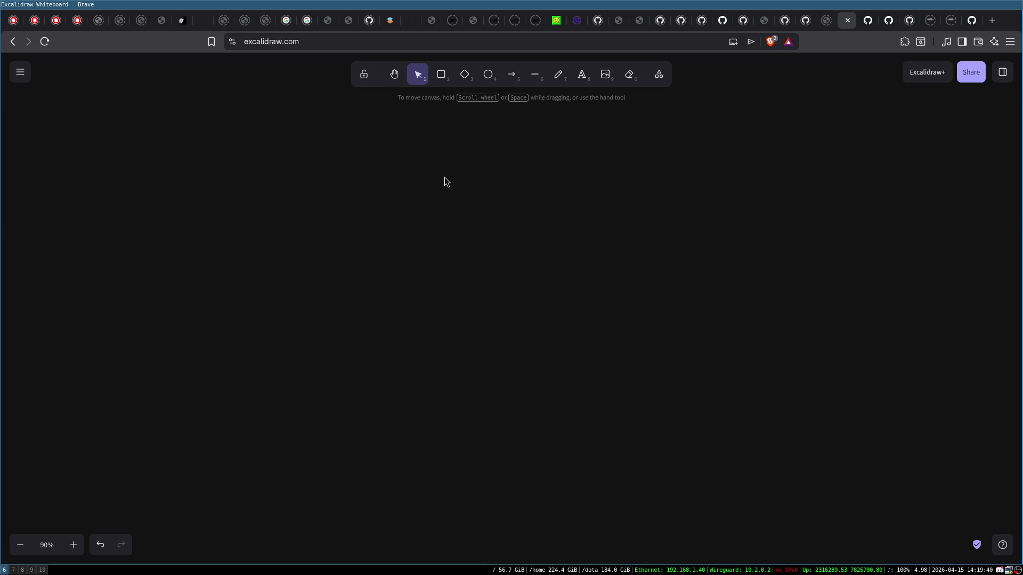
key("ctrl+z")
left_click(224, 182)
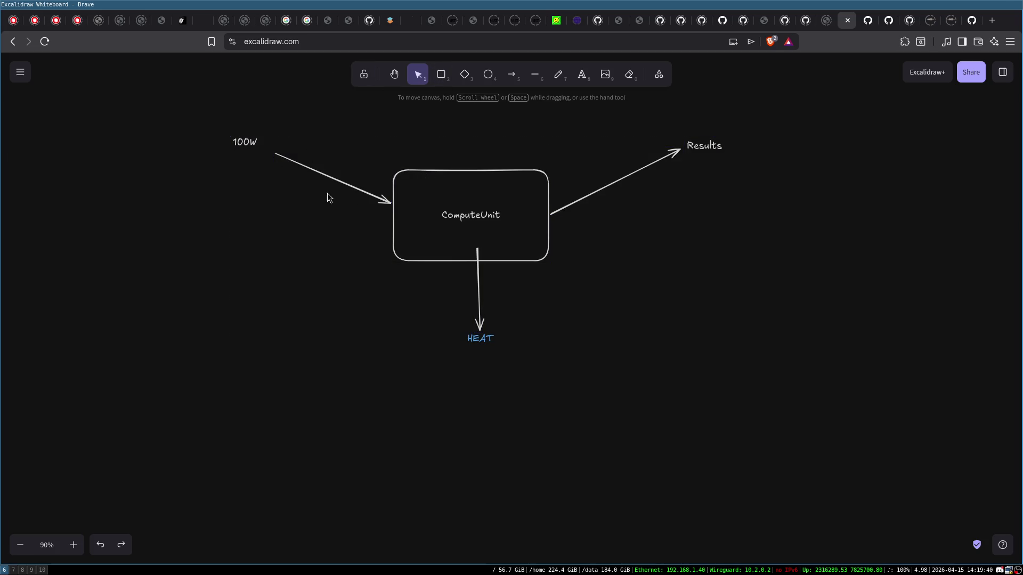
- Delete the downward arrow to HEAT and the HEAT label
left_click(479, 320)
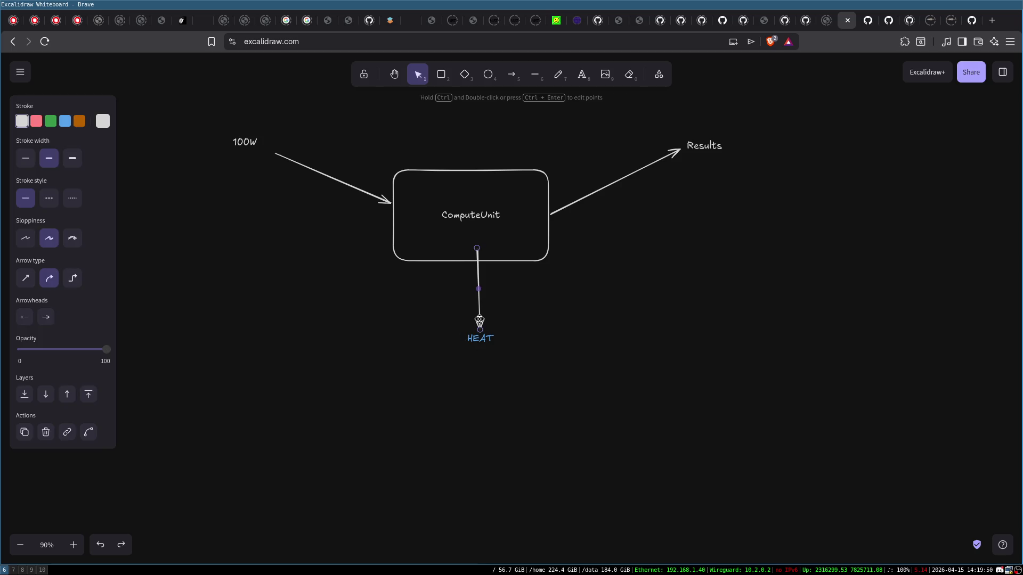
key("Delete")
left_click(481, 339)
key("Delete")
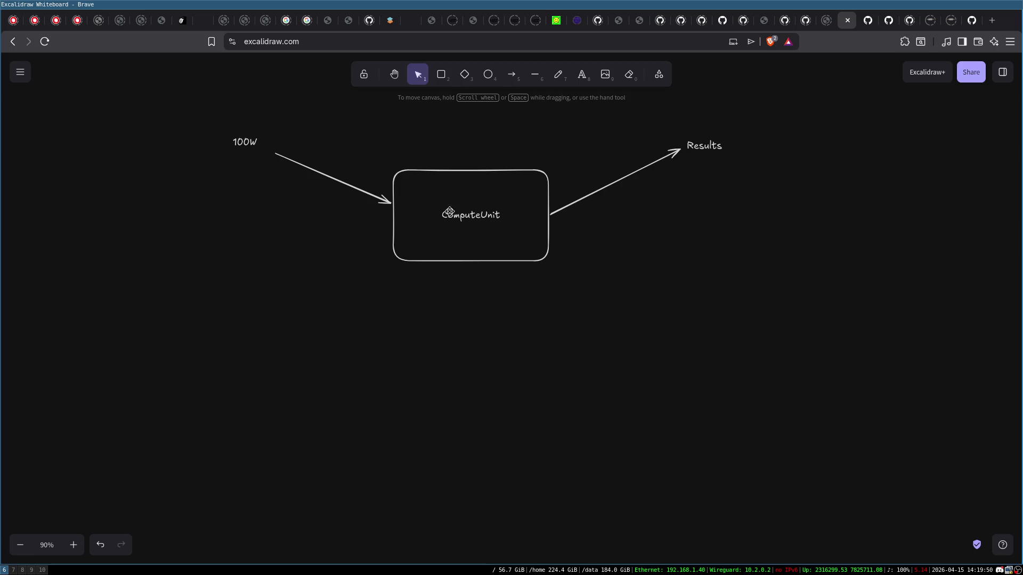
- Draw a blue arrow rightwards out of ComputeUnit and label it '100w'
left_click(511, 74)
left_click_drag(534, 233, 655, 213)
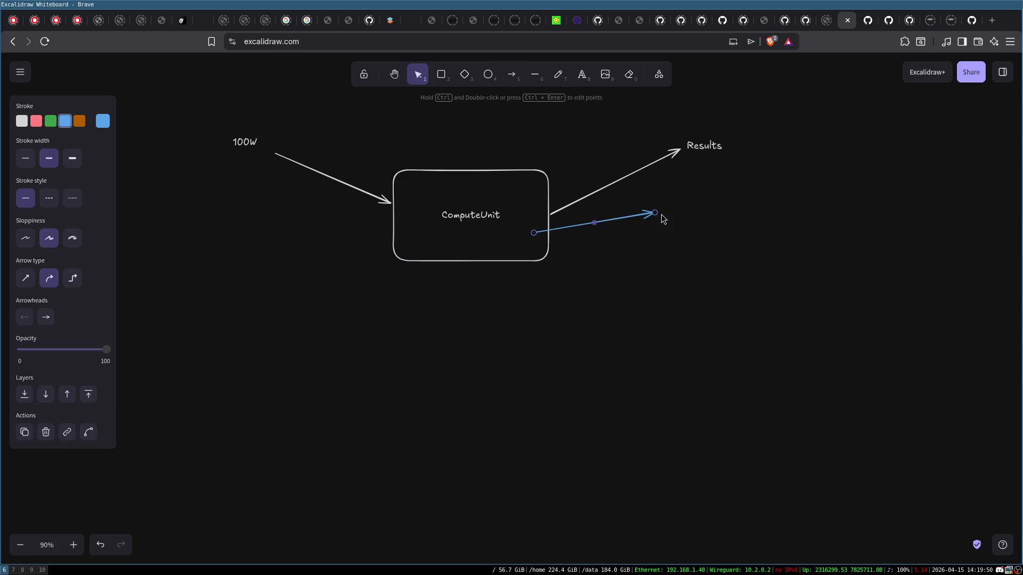
double_click(667, 212)
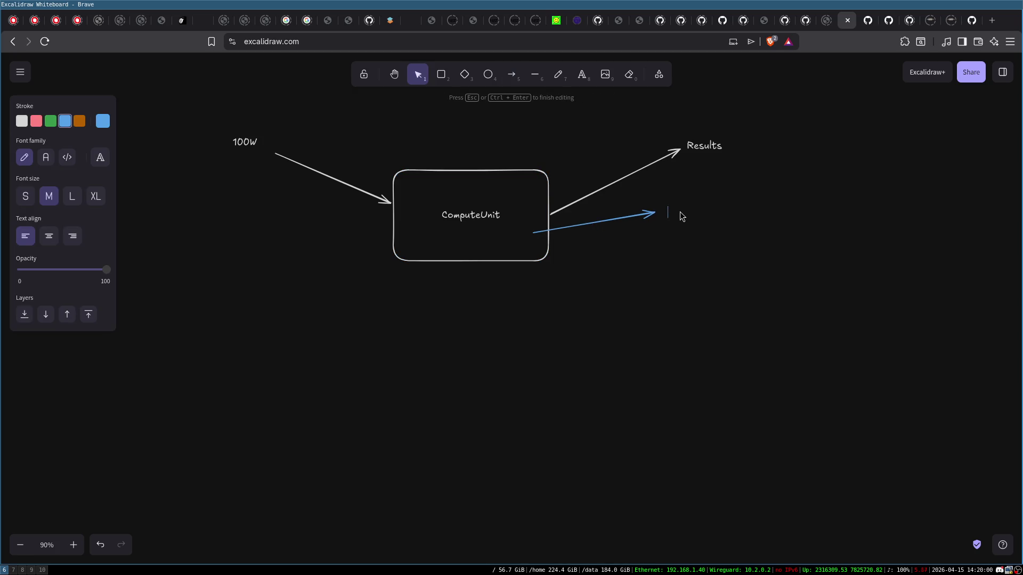
type("100w")
left_click(557, 288)
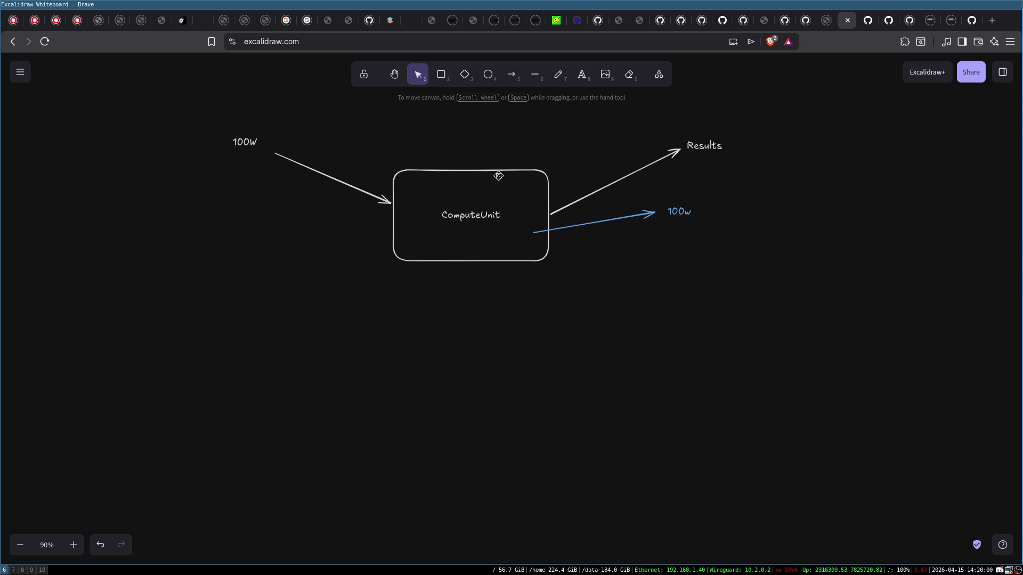
left_click(494, 171)
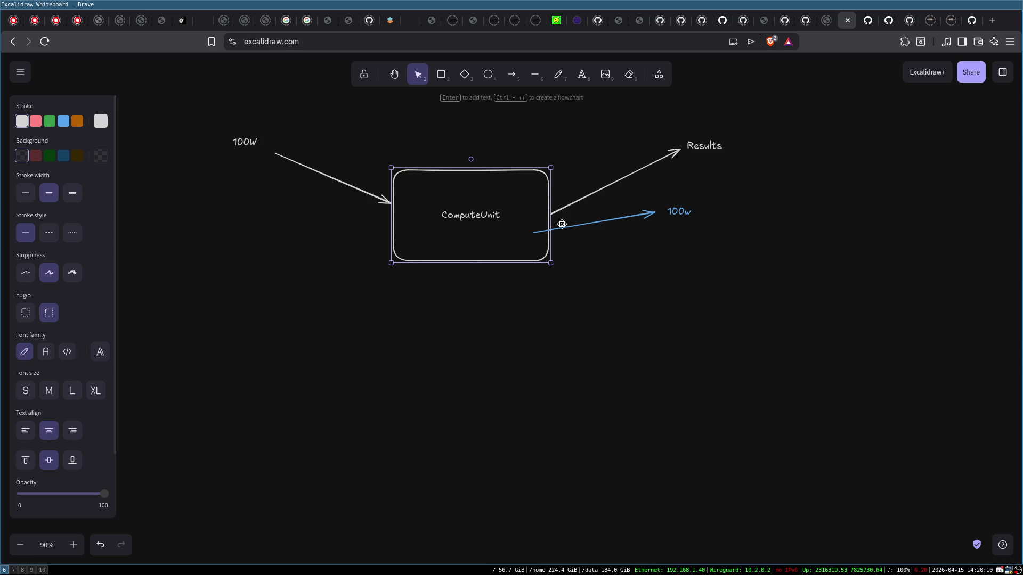
- Inspect the ComputeUnit box and blue 100w arrow, then box-select every diagram element
left_click(446, 143)
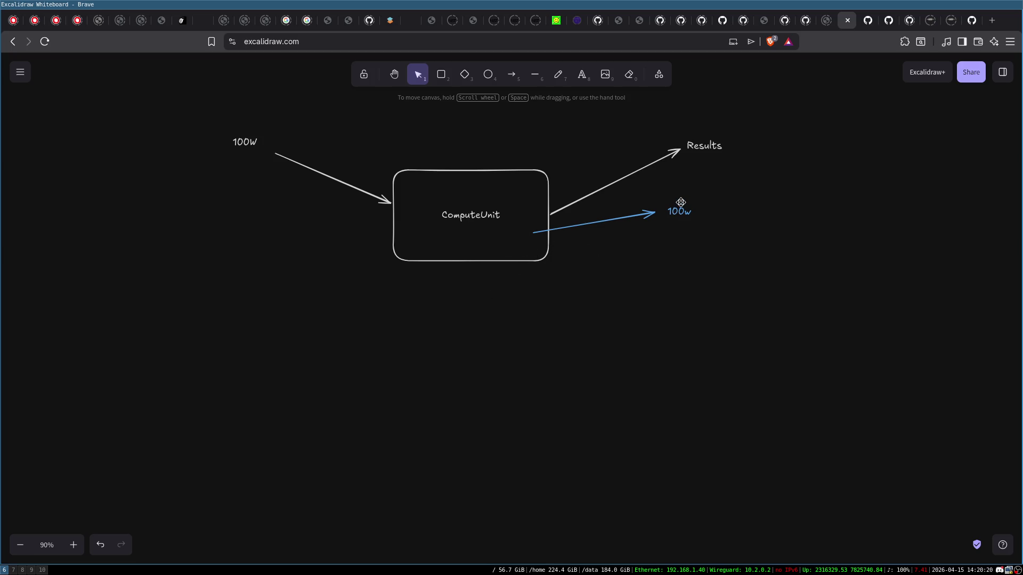
left_click(657, 218)
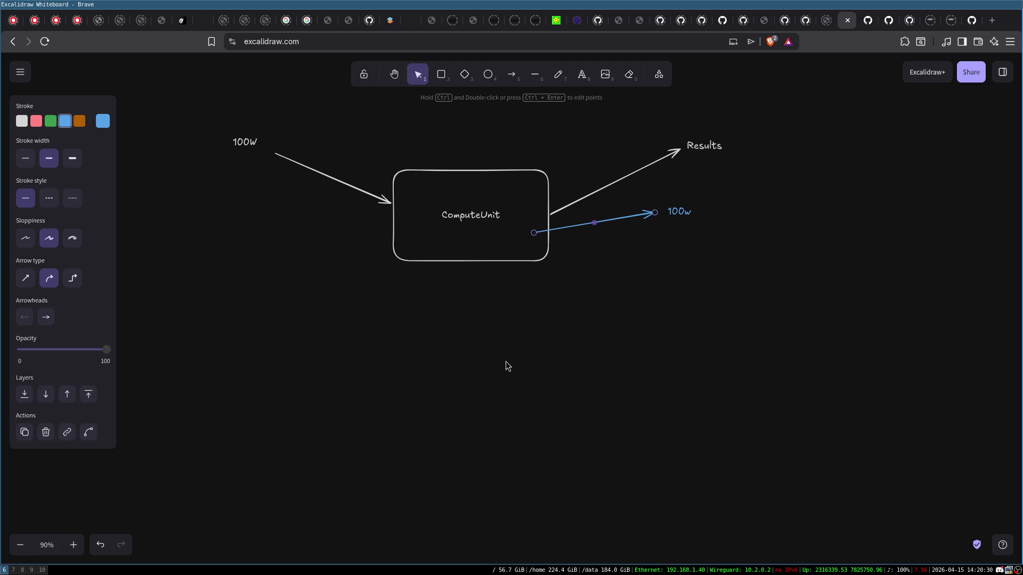
left_click(549, 337)
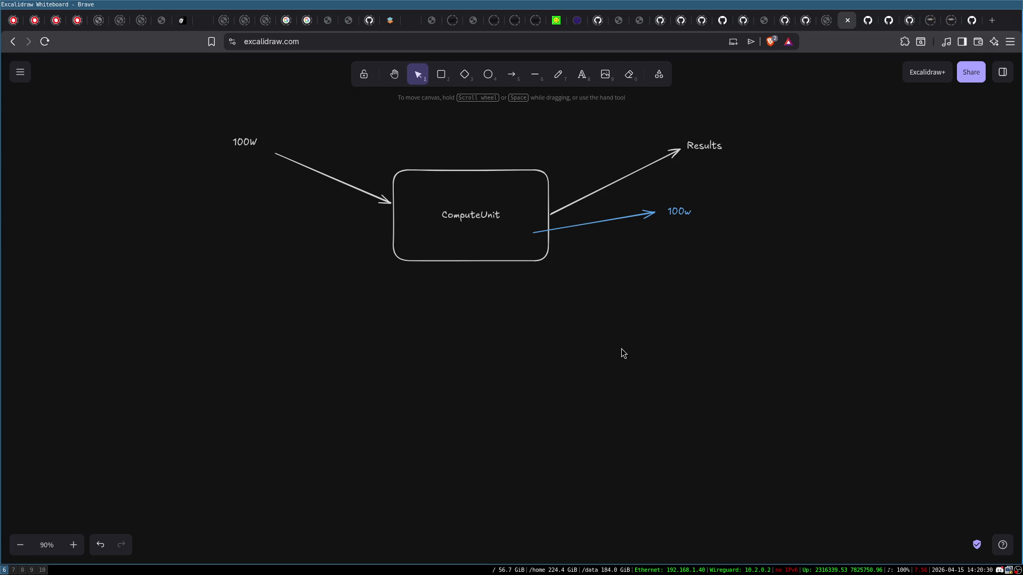
mouse_move(220, 105)
left_mouse_down()
mouse_move(549, 183)
mouse_move(834, 305)
left_mouse_up()
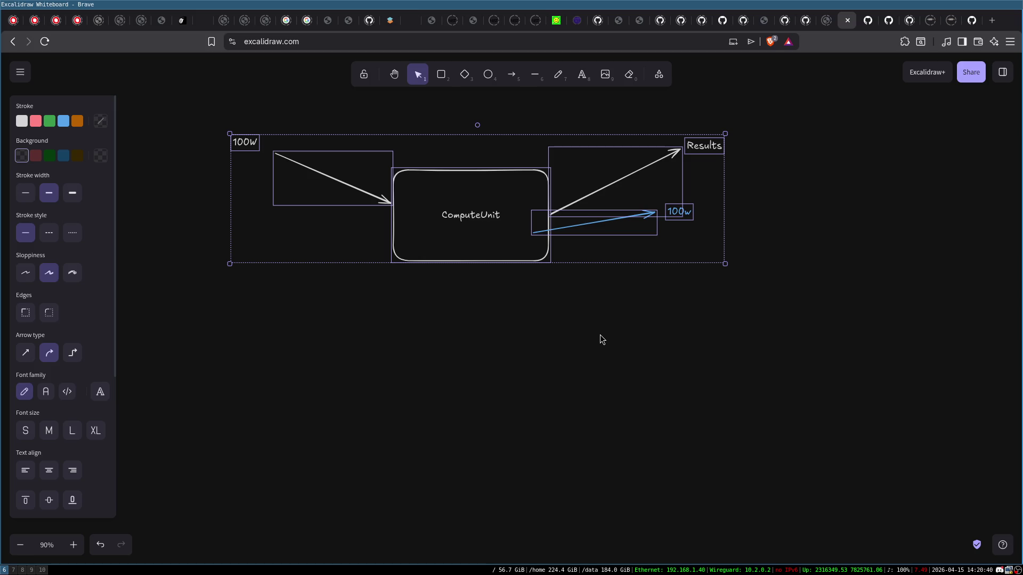
left_click(330, 321)
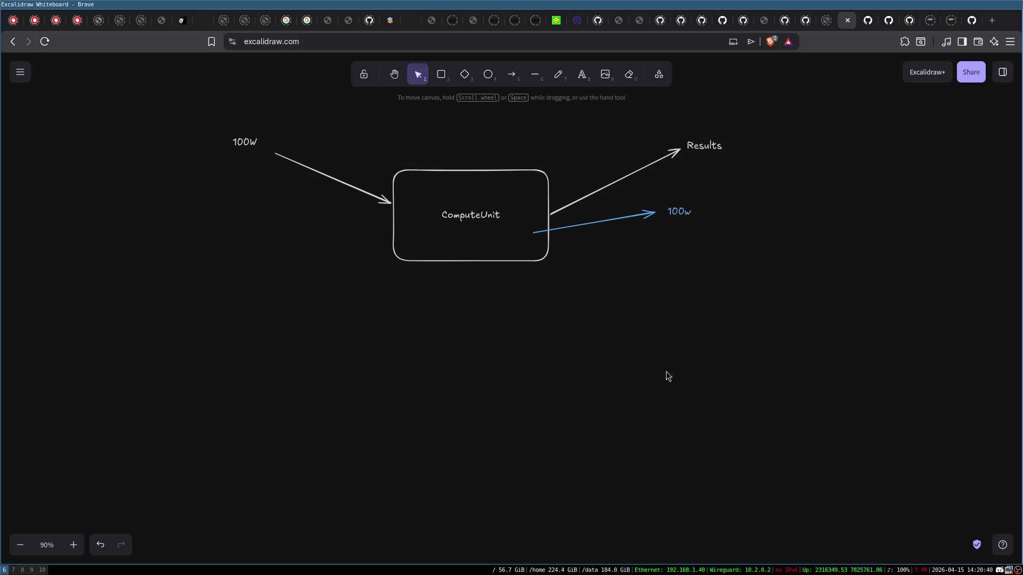
left_click(459, 171)
left_click(471, 376)
left_click(477, 224)
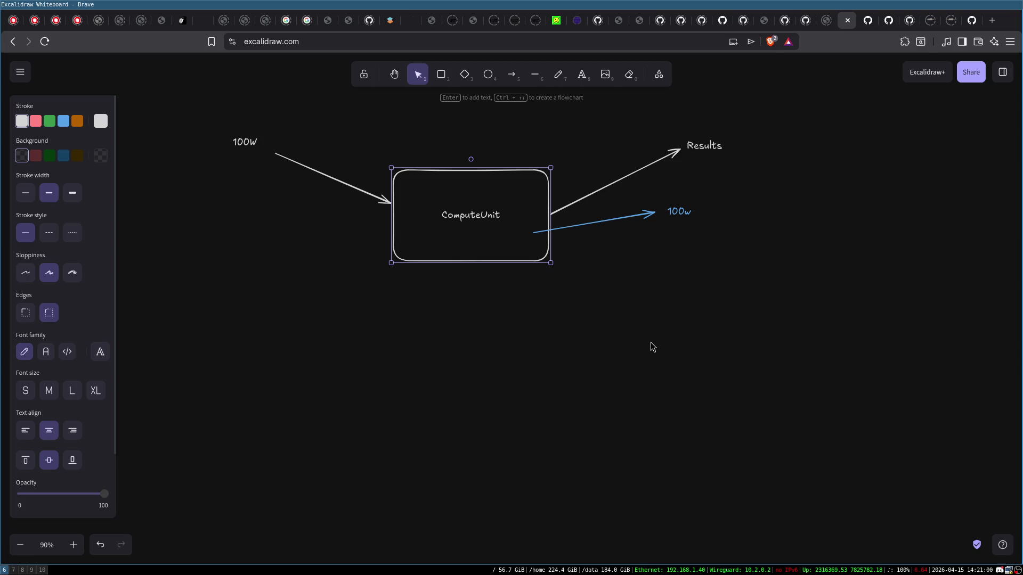
left_click(465, 128)
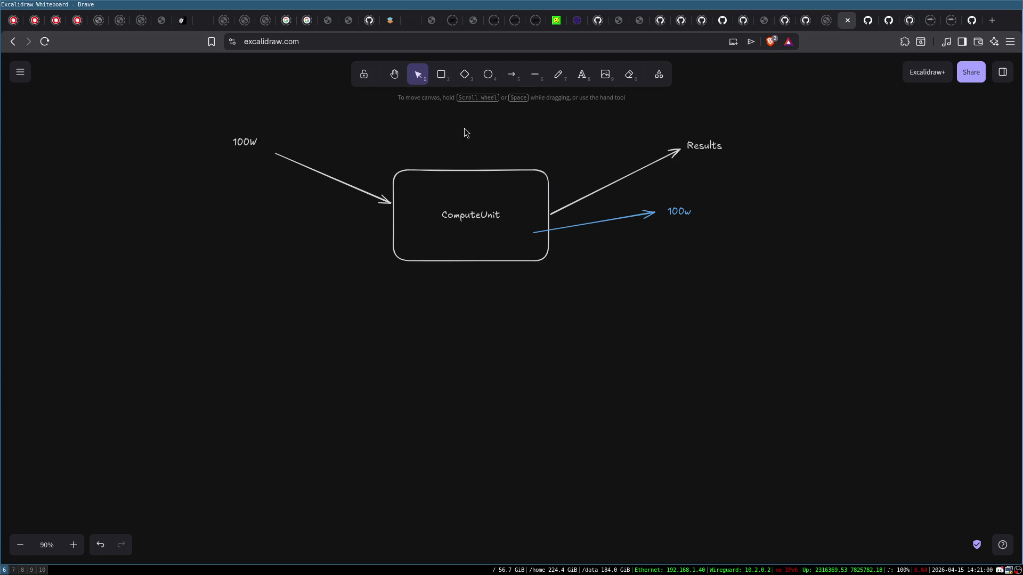
mouse_move(212, 107)
left_mouse_down()
mouse_move(753, 324)
mouse_move(772, 346)
left_mouse_up()
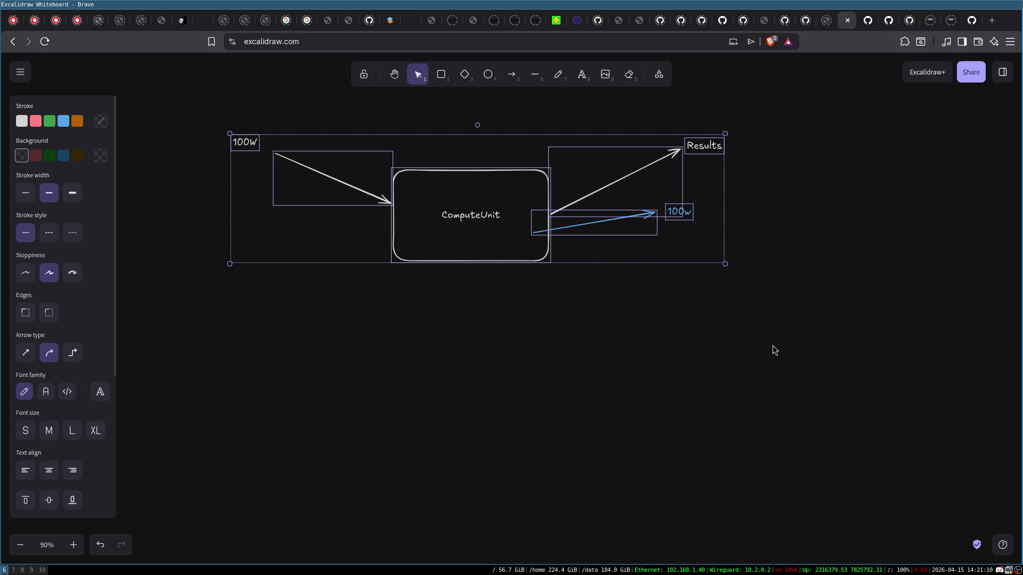
- Delete all selected diagram elements so the canvas is empty, then open a new browser tab
key("Delete")
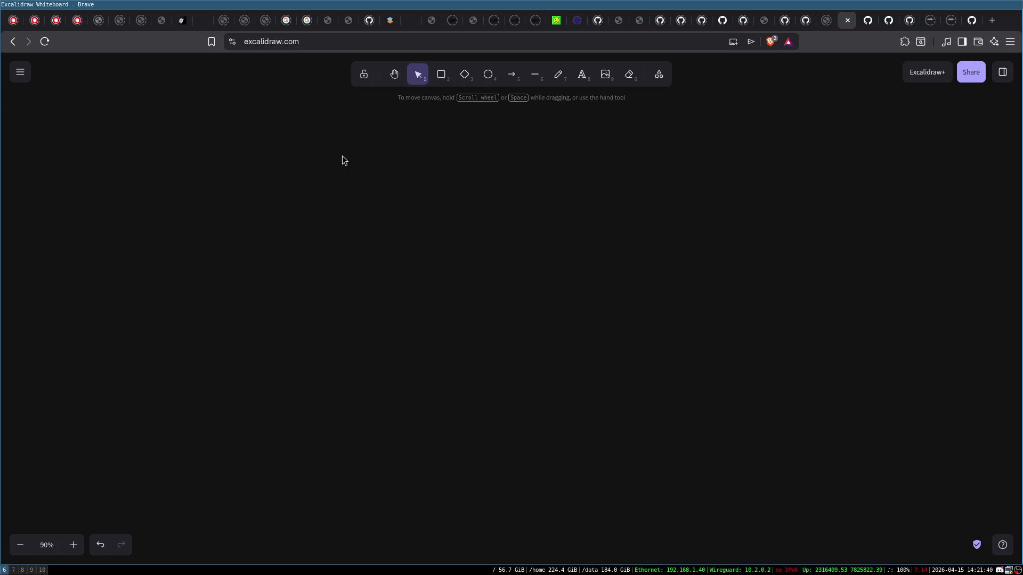
key("ctrl+t")
- Search DuckDuckGo images for 'sprint development process'
type("sprin")
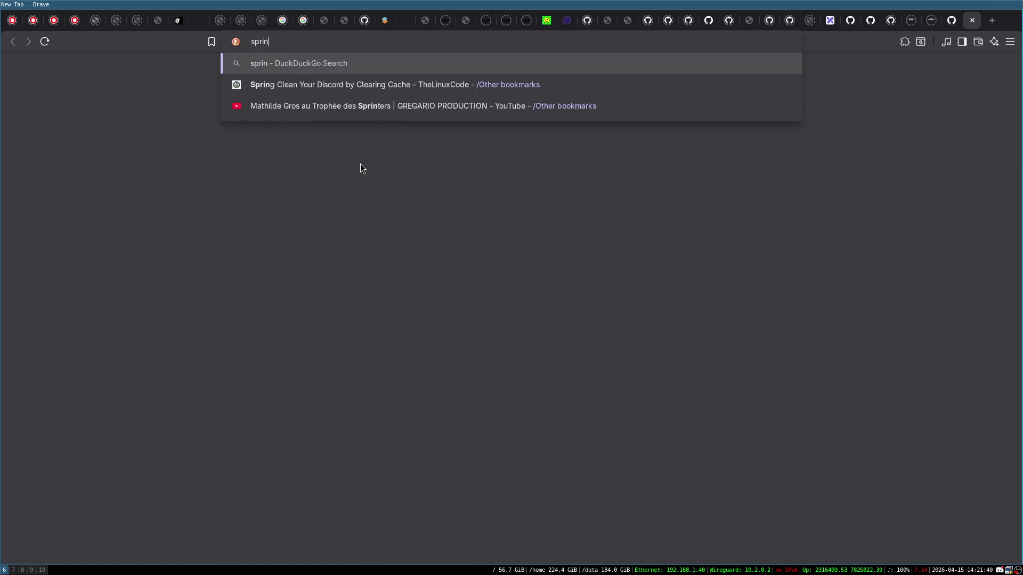
type("t development ")
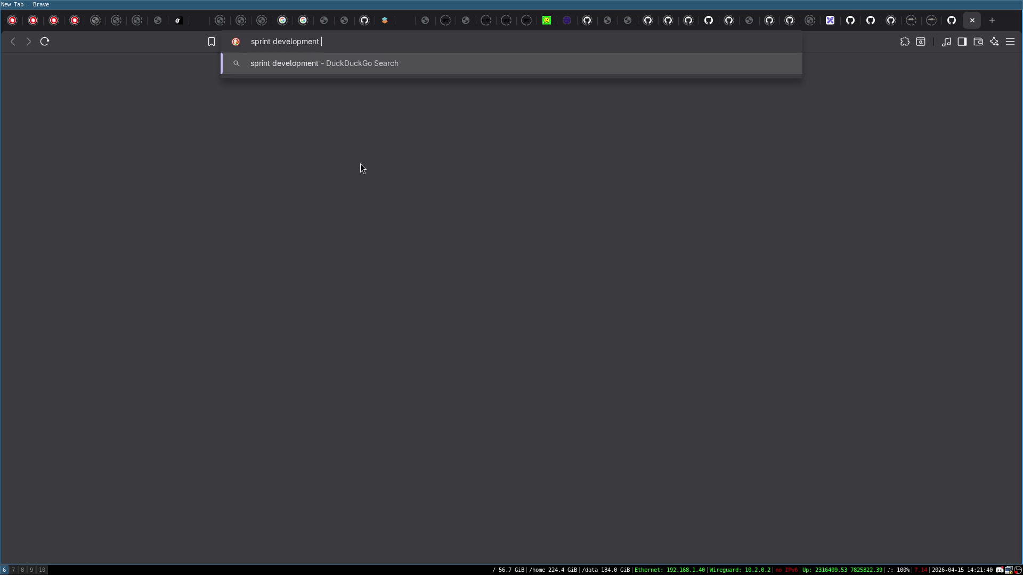
type("process")
key("Return")
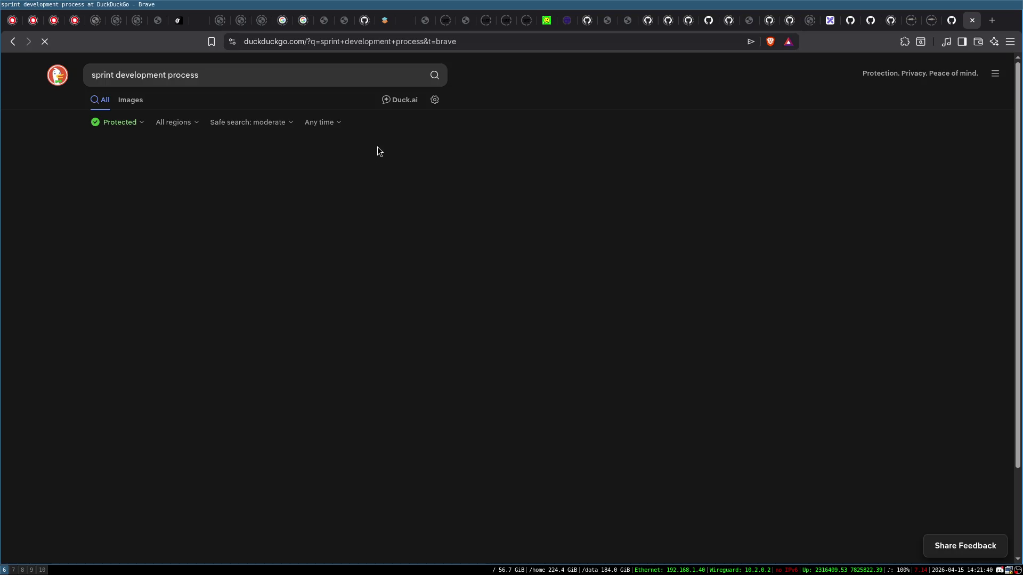
left_click(130, 100)
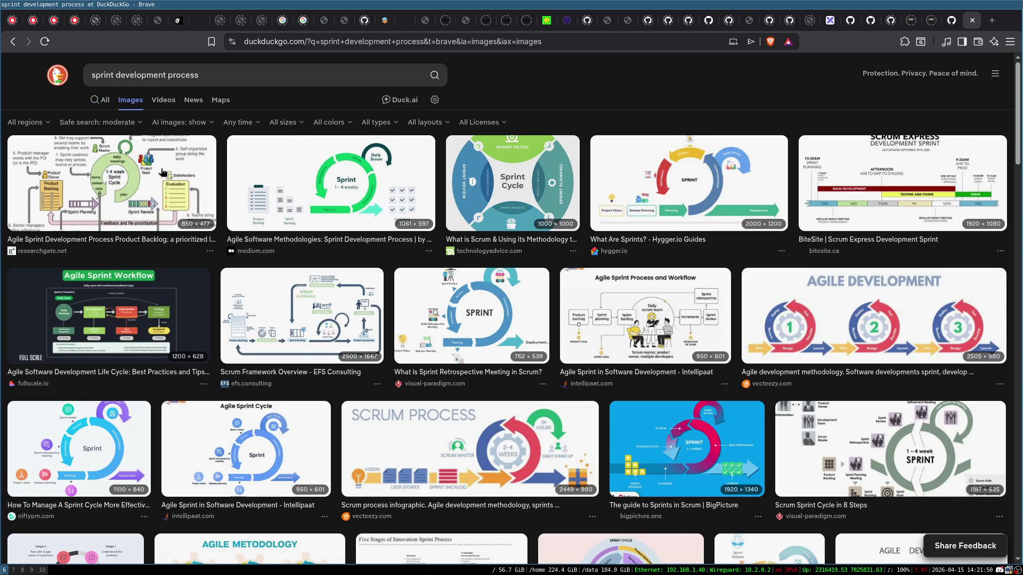
- Enlarge the first result, researchgate's Agile Sprint Process diagram, and scroll through it
left_click(164, 170)
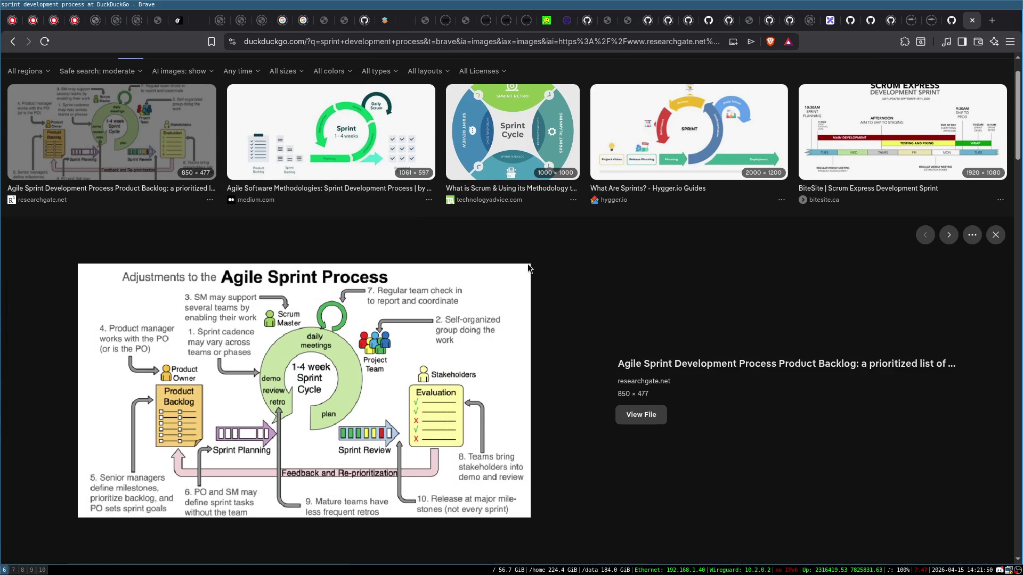
scroll(671, 284, "down", 3)
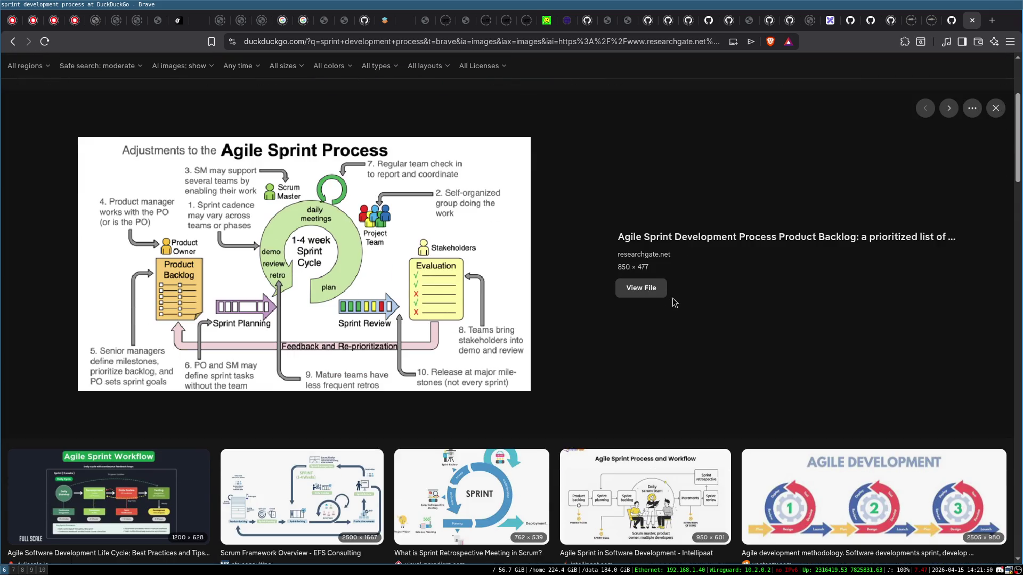
scroll(672, 298, "down", 1)
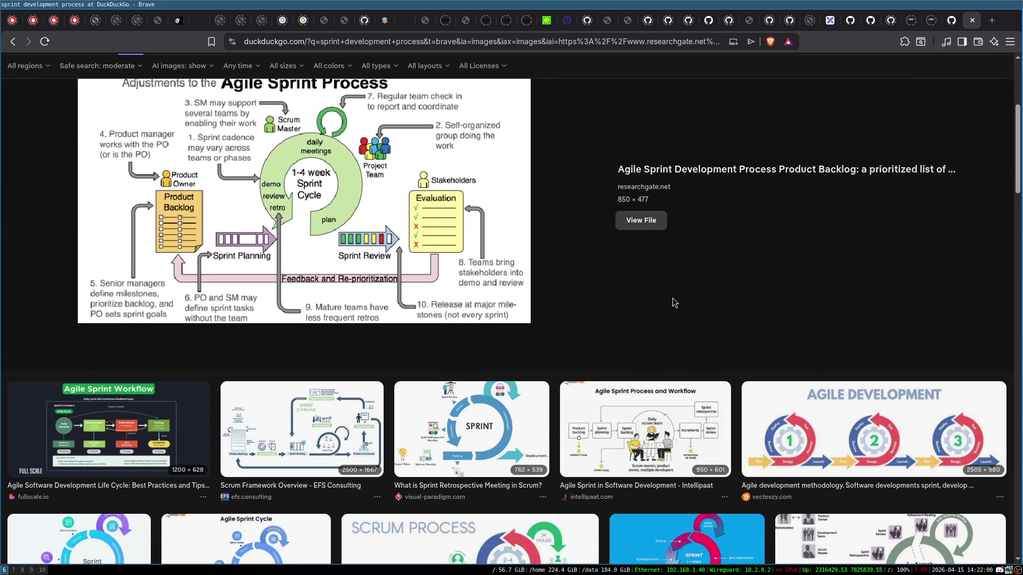
scroll(672, 303, "up", 4)
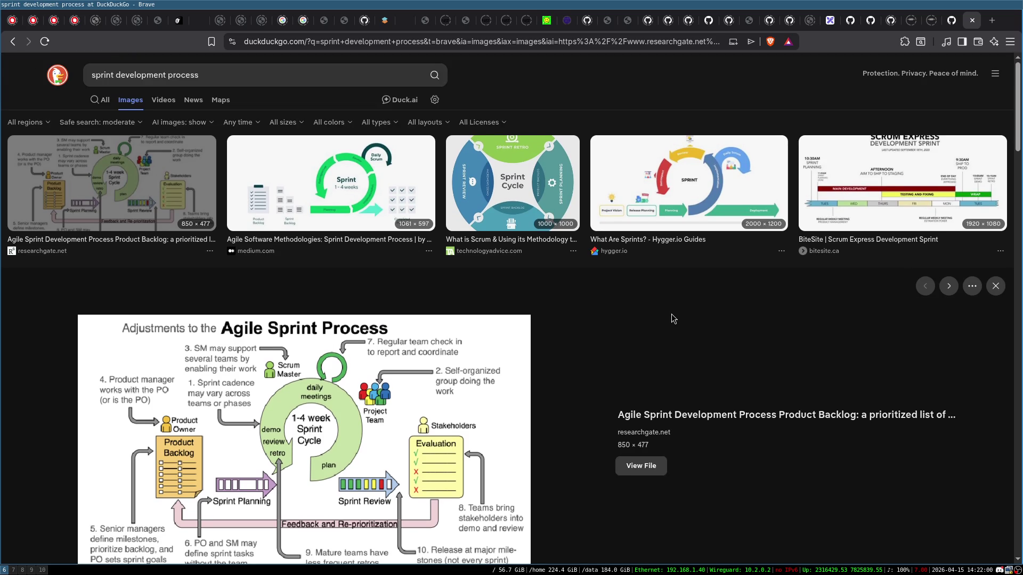
scroll(675, 317, "down", 1)
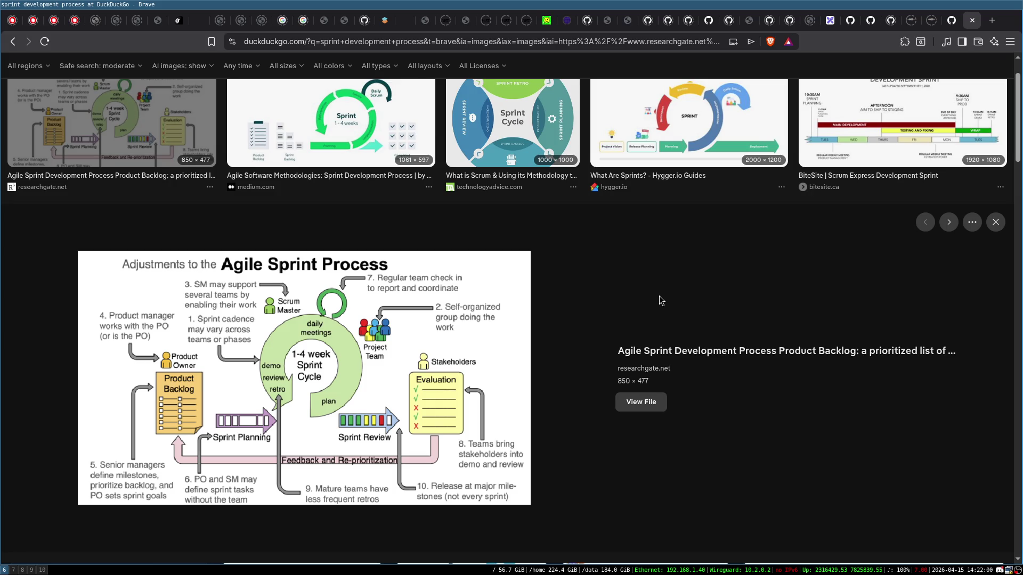
scroll(660, 295, "down", 1)
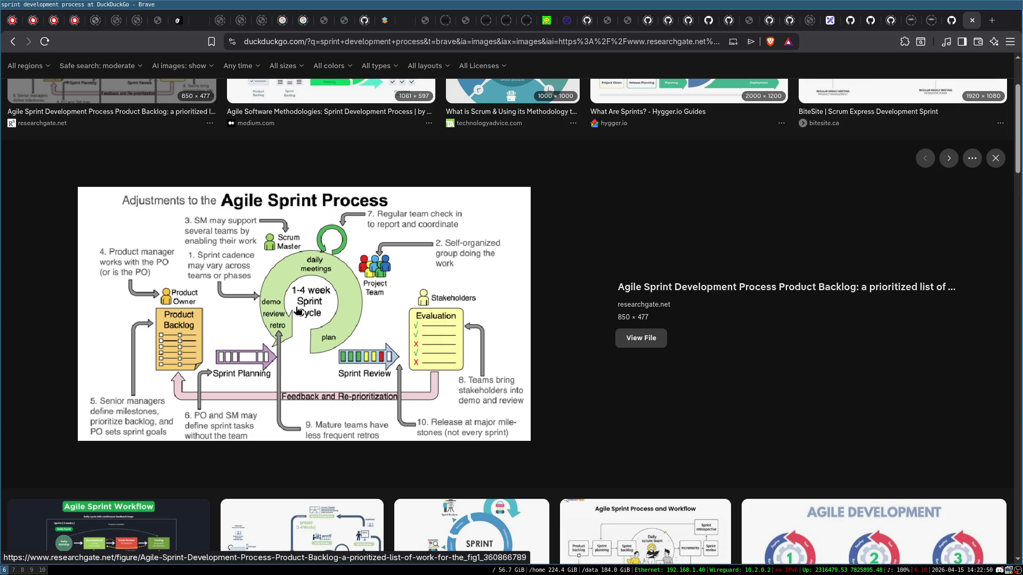
scroll(603, 306, "down", 2)
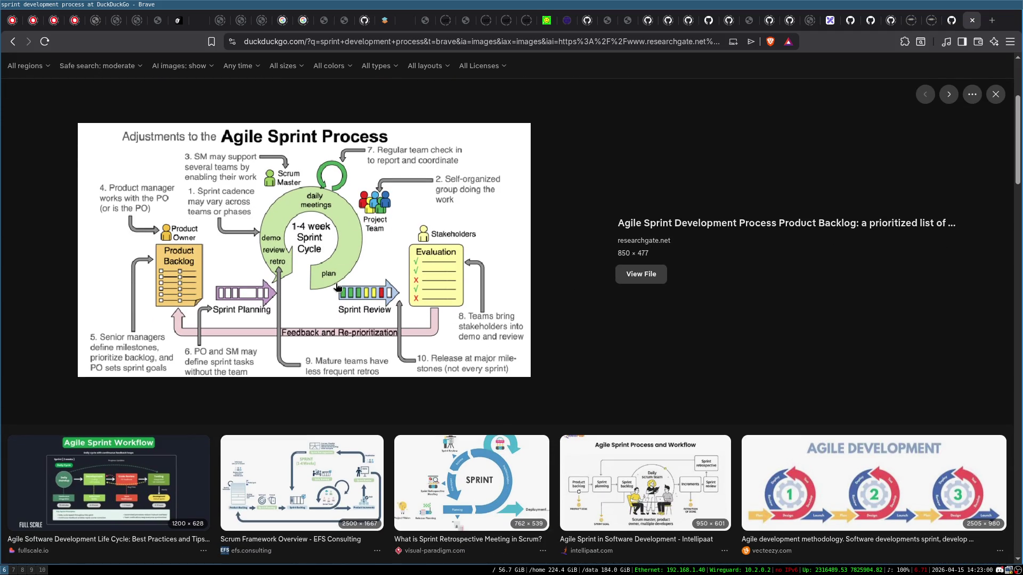
scroll(339, 290, "up", 2)
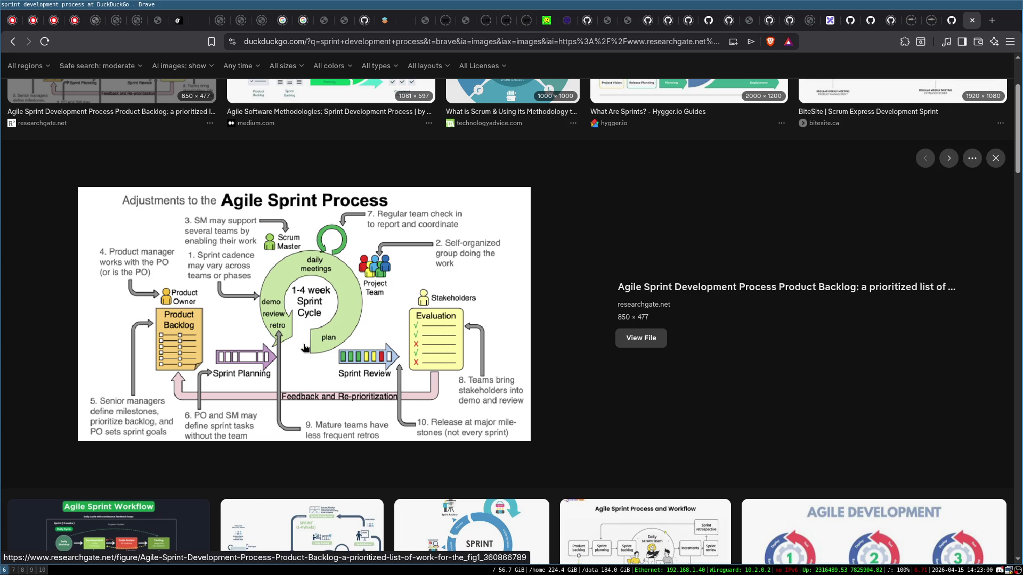
scroll(311, 352, "down", 3)
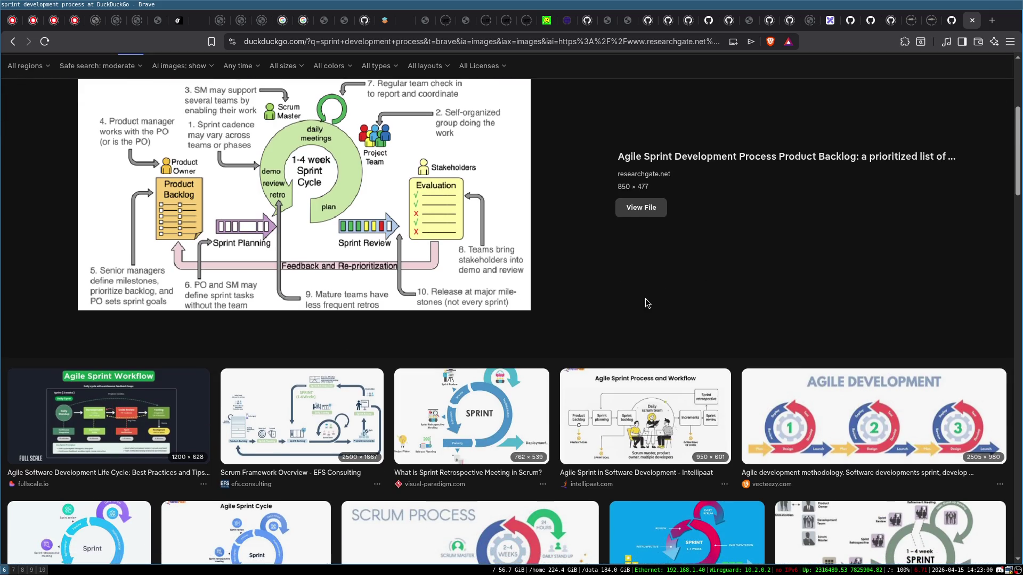
scroll(593, 261, "down", 3)
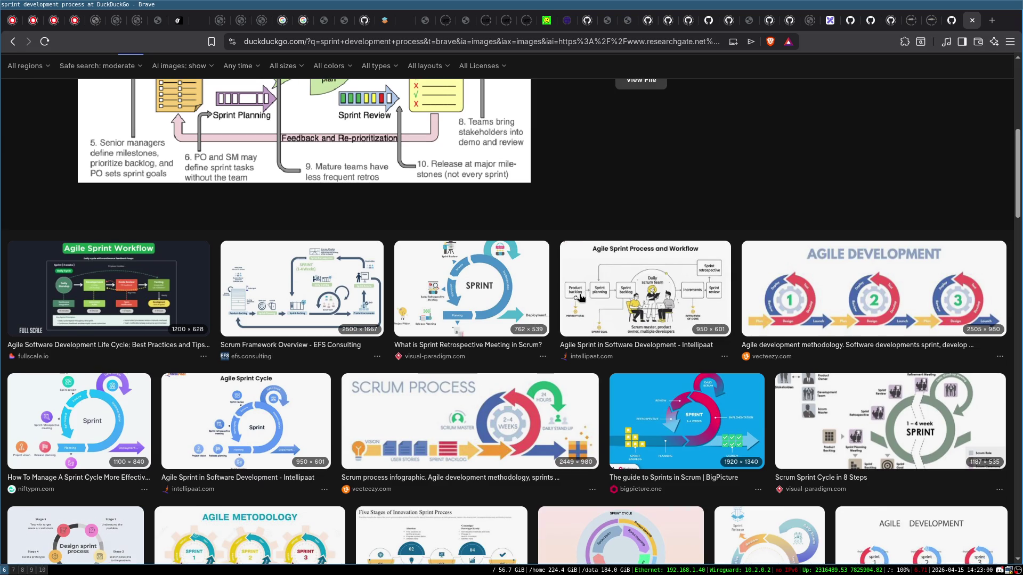
left_click(467, 382)
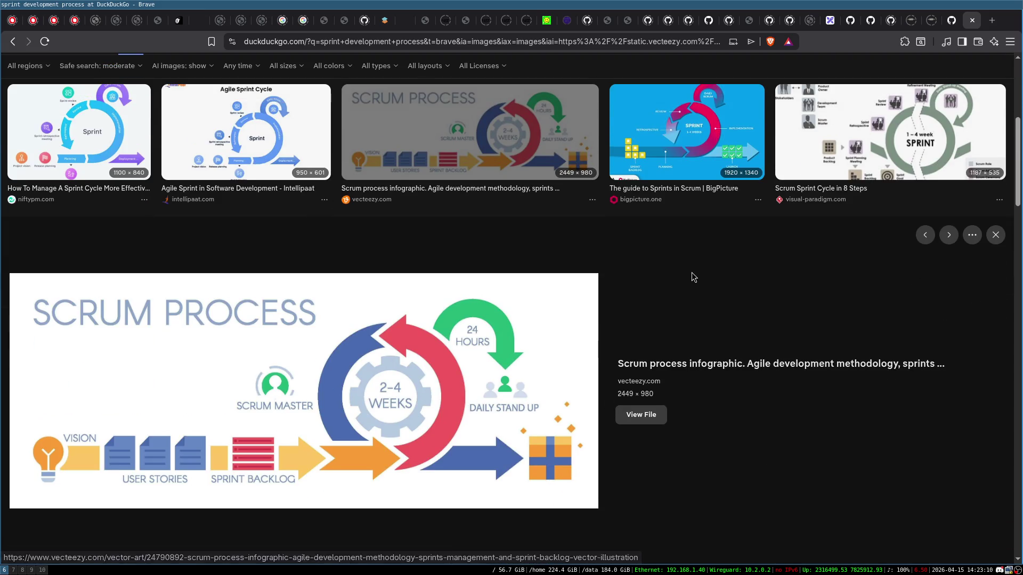
- Preview medium.com's 1061×597 Agile Software Methodologies sprint process diagram
scroll(702, 290, "up", 5)
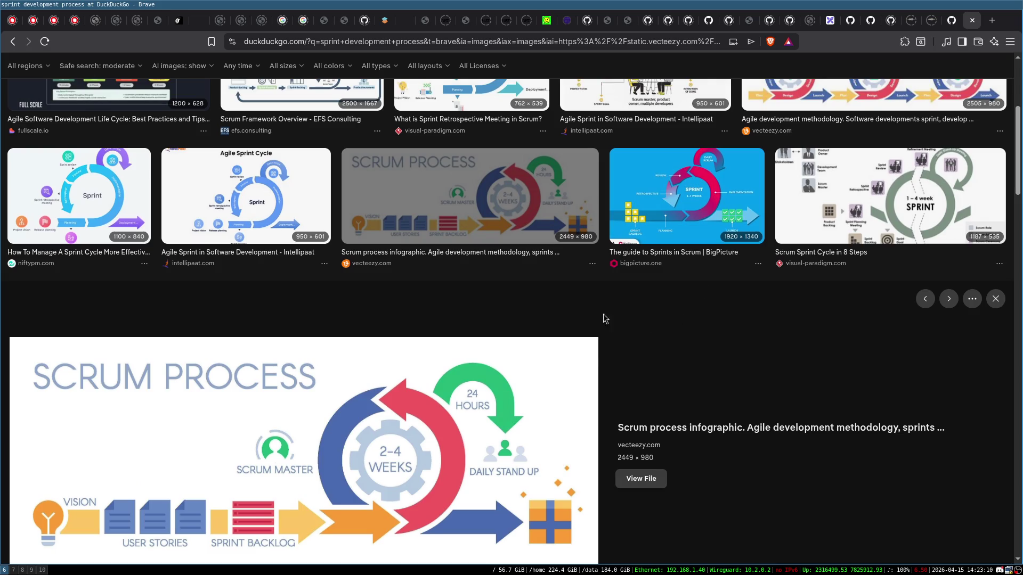
scroll(394, 309, "up", 3)
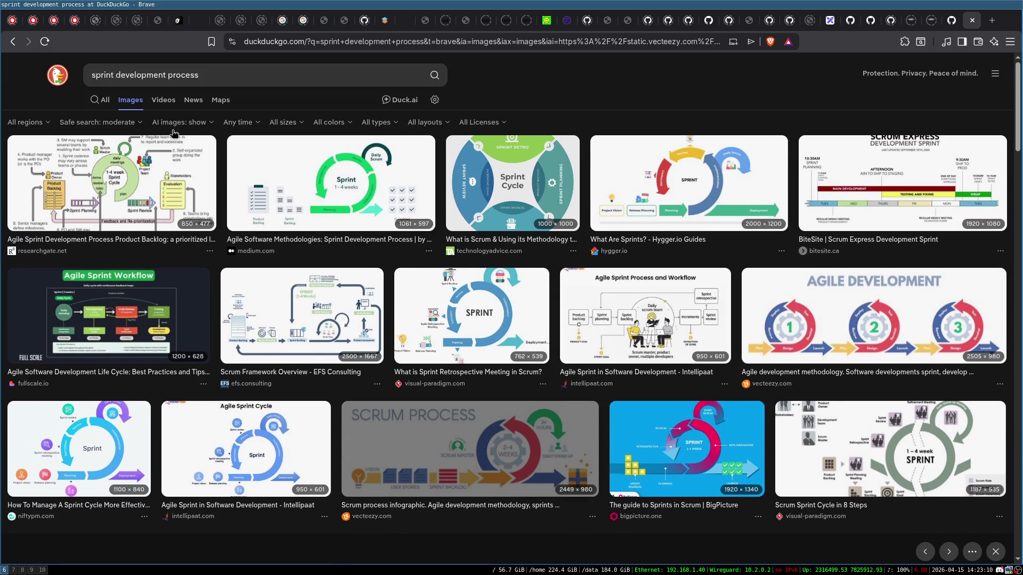
left_click(352, 182)
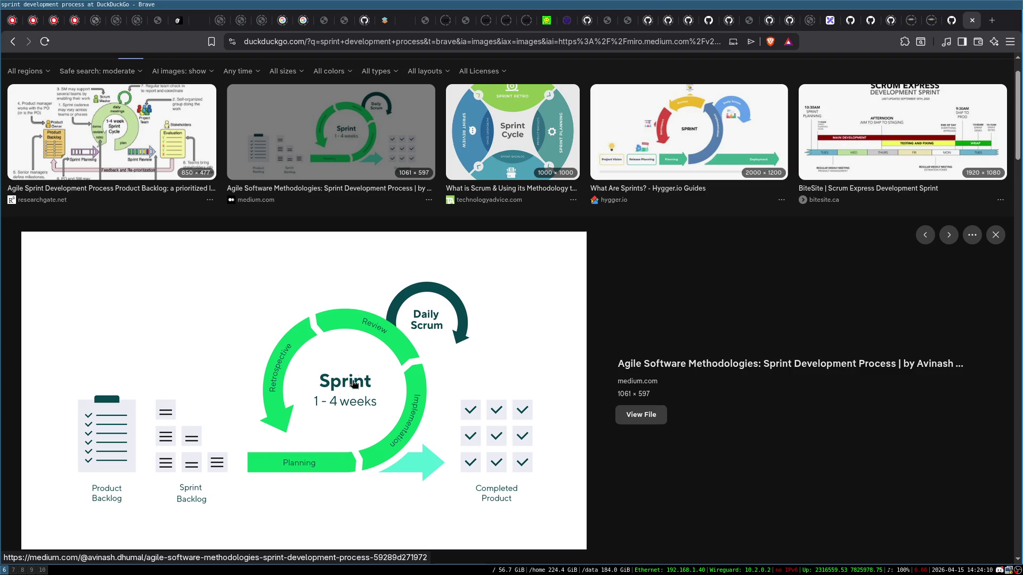
scroll(366, 366, "up", 2)
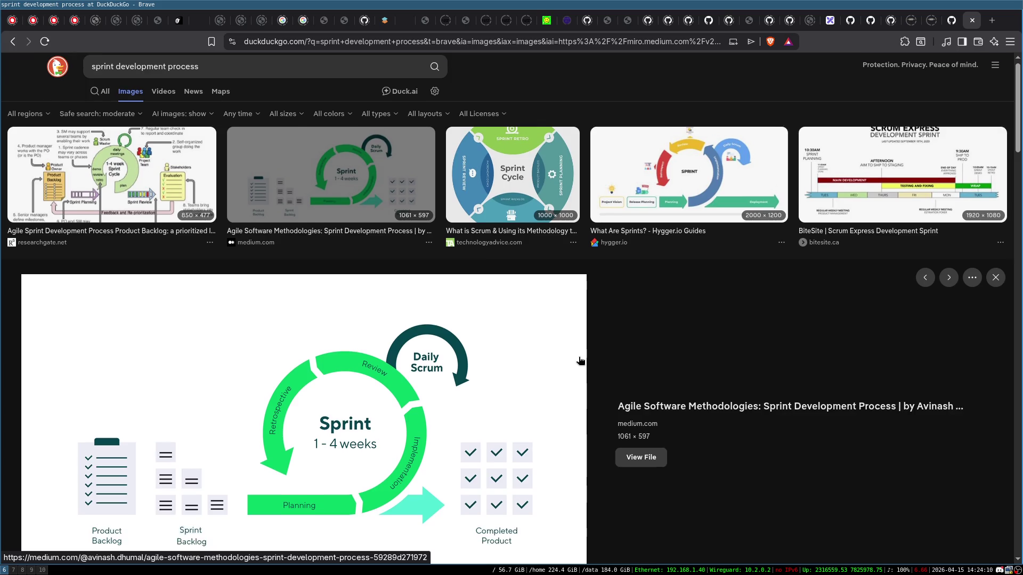
- Search images for 'kanban boards' and preview the Make Your Own Kanban Board result
left_click(265, 68)
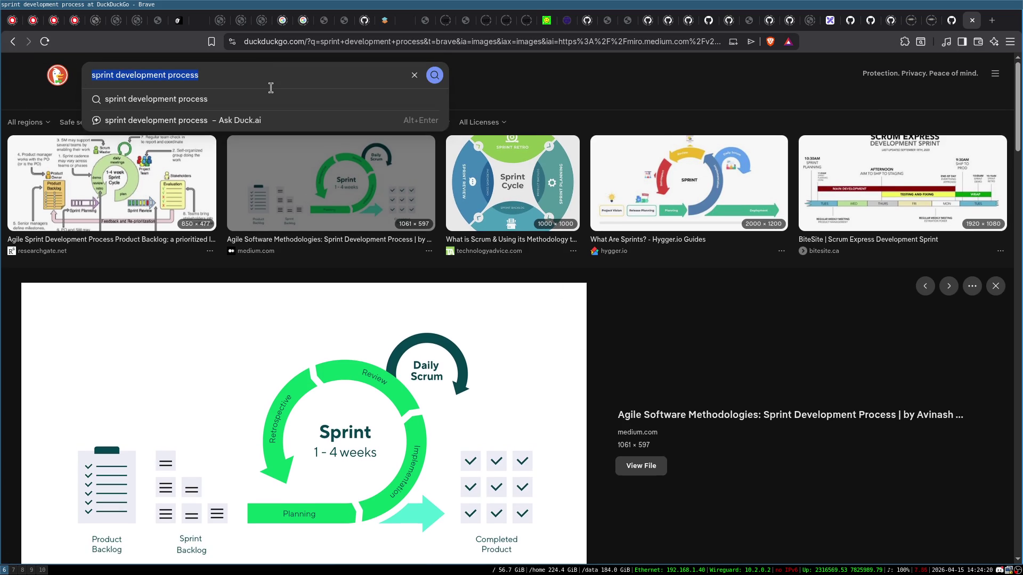
type("kanban boar")
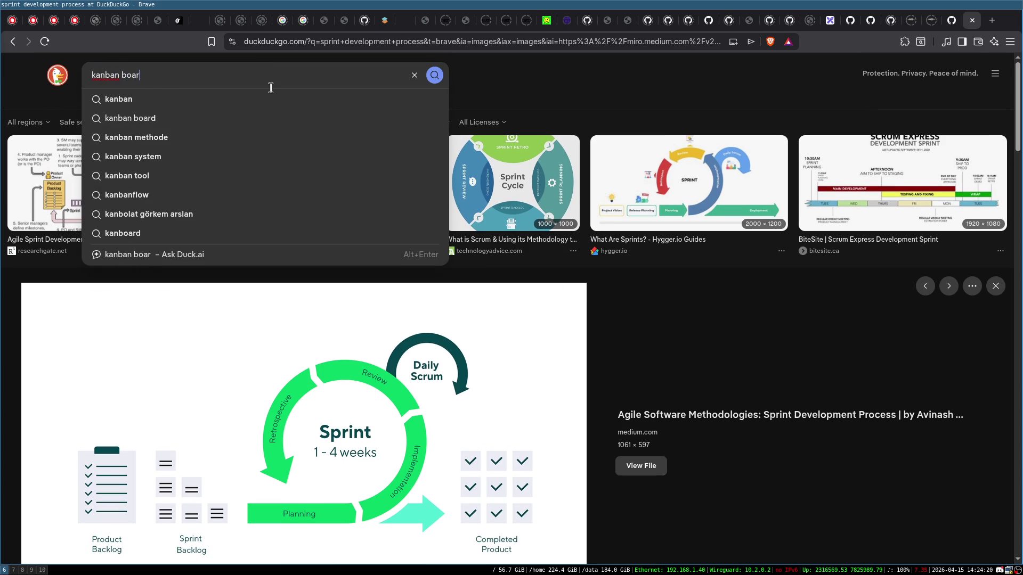
type("ds")
key("Return")
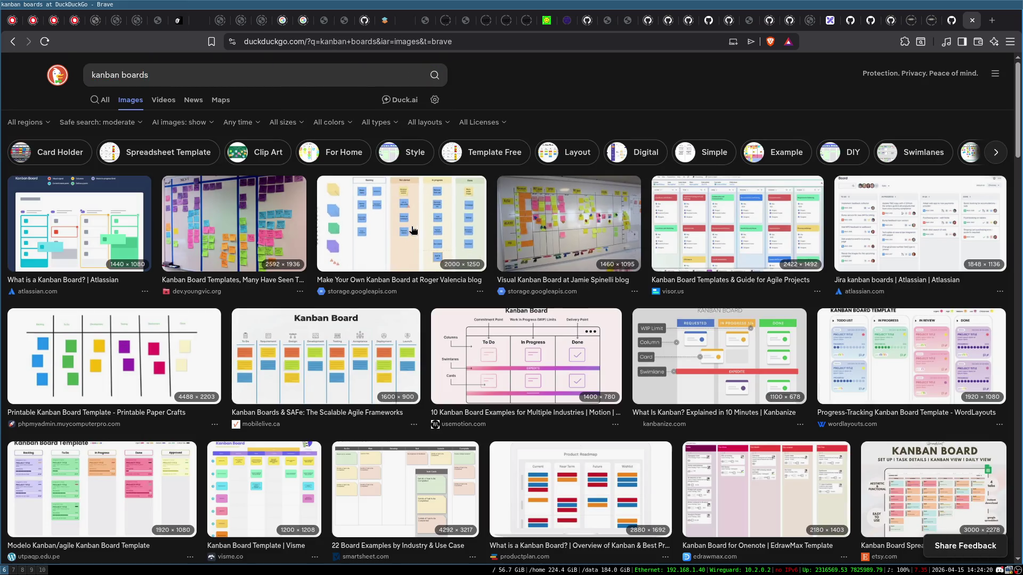
left_click(368, 224)
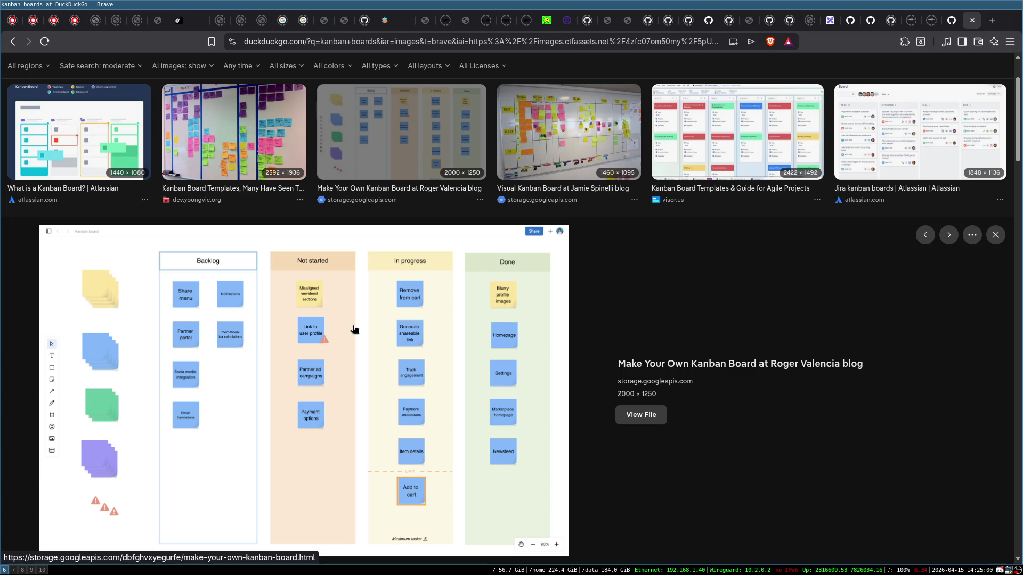
- Preview the whiteboard kanban photo with sticky notes and open it full-size
left_click(554, 144)
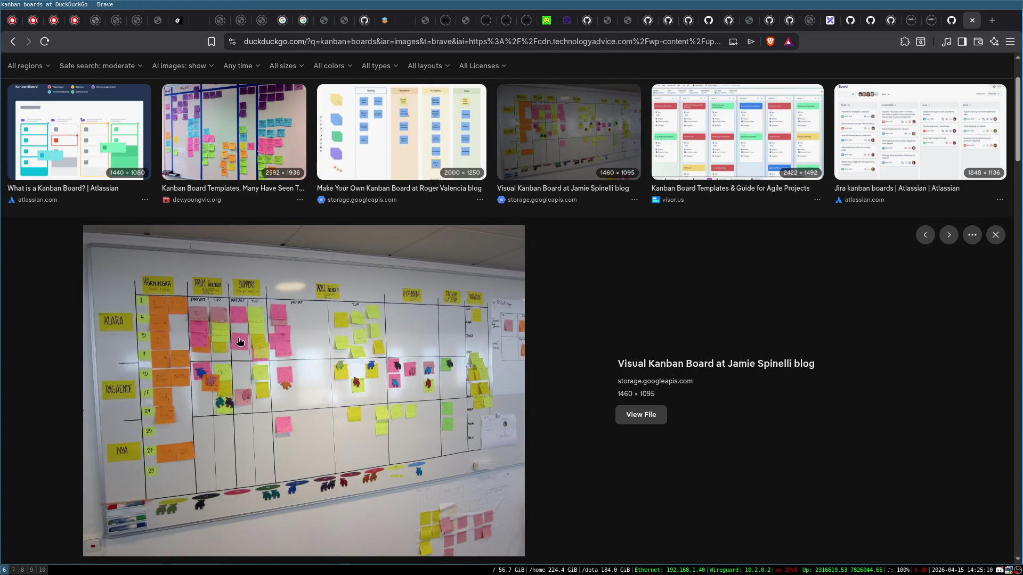
scroll(287, 272, "down", 2)
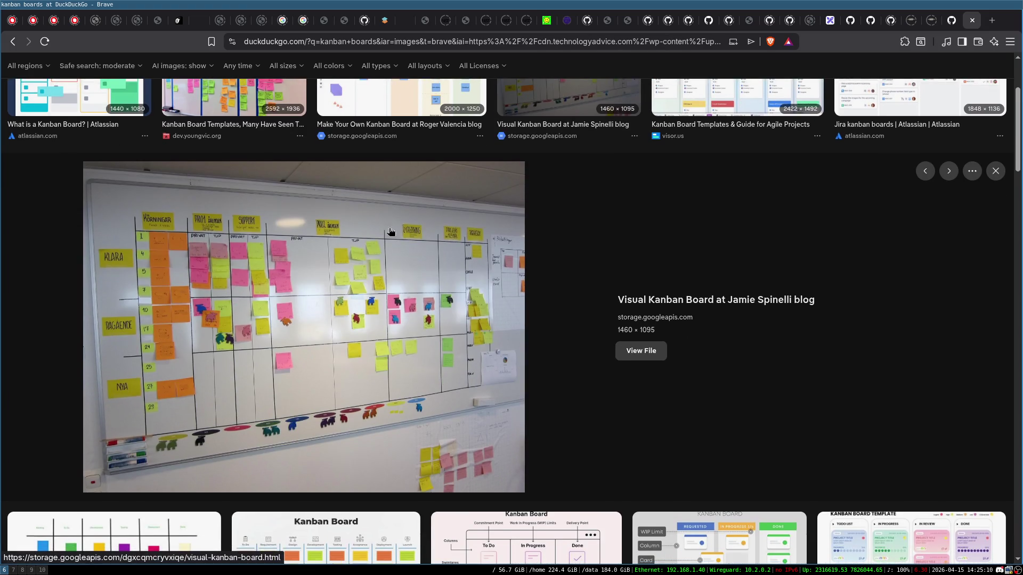
left_click(642, 351)
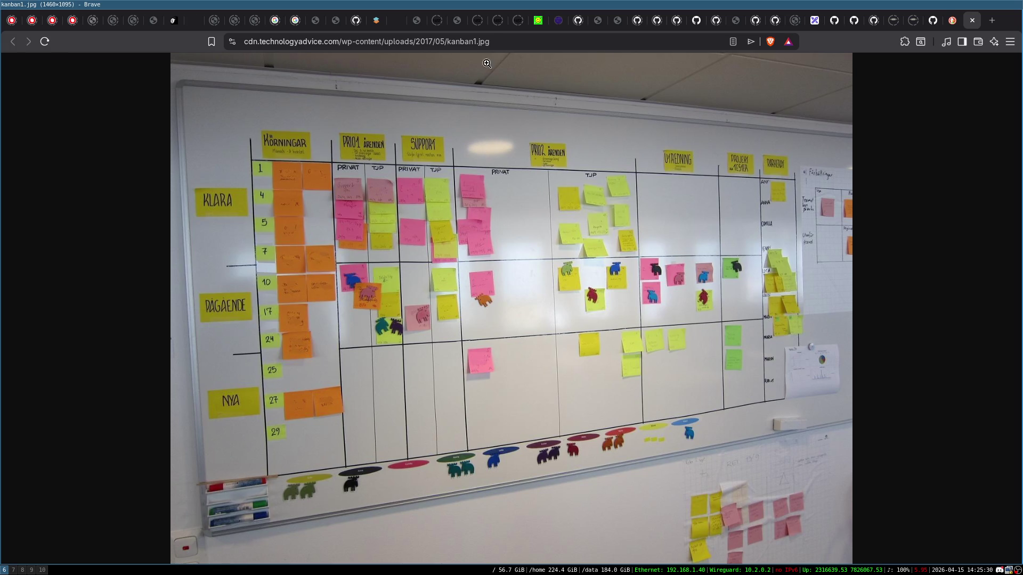
- Return to the kanban results and preview visor.us's Kanban Board Templates & Guide image
left_click(11, 46)
left_click(972, 20)
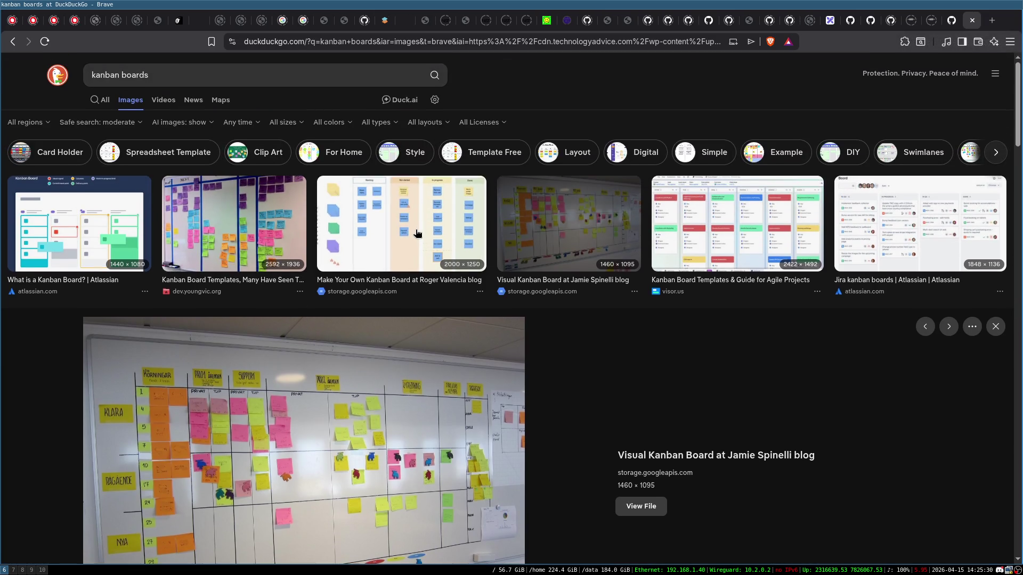
left_click(418, 234)
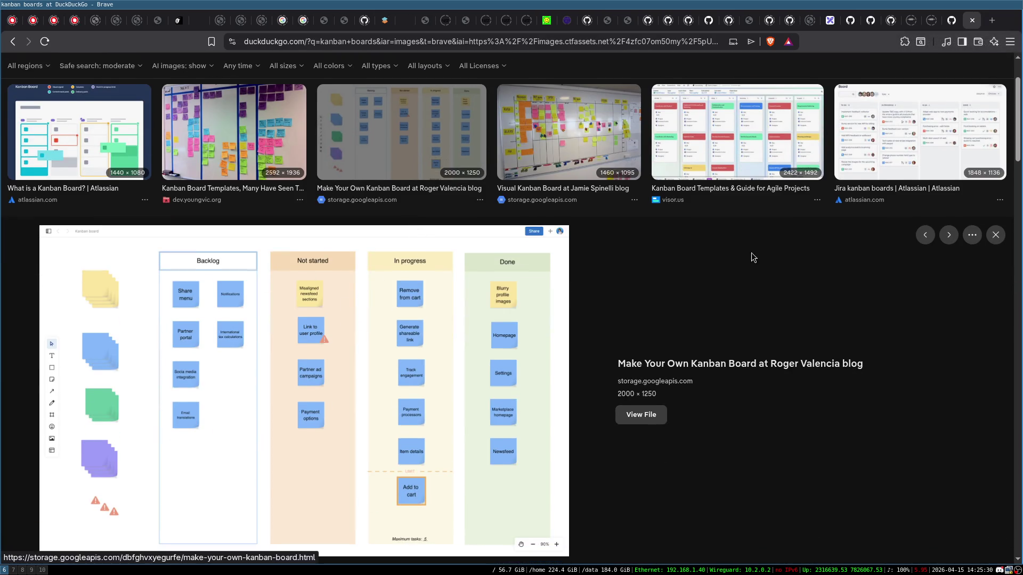
left_click(772, 140)
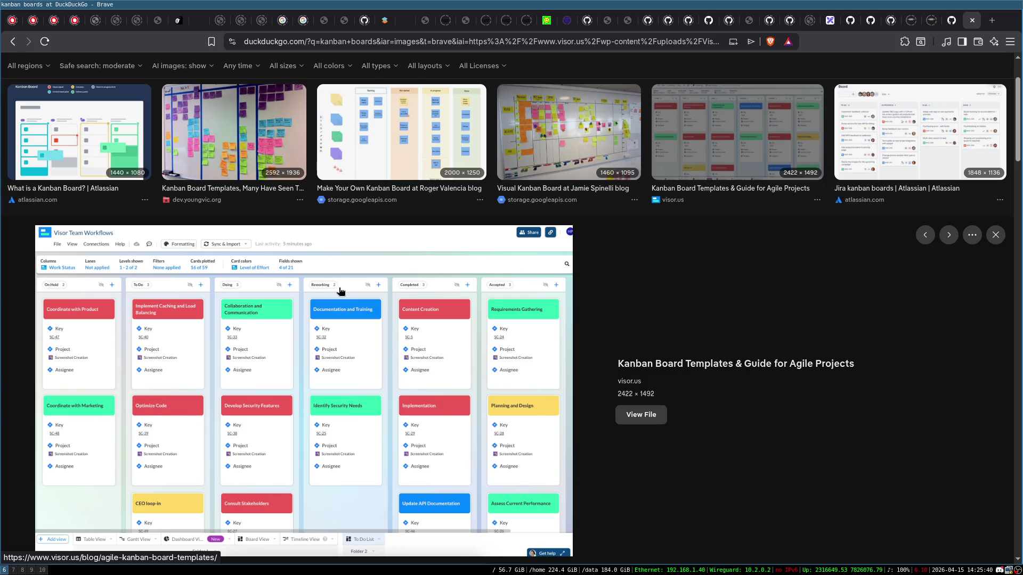
- View the visor.us kanban image full-size, then return to the DuckDuckGo image results
left_click(639, 415)
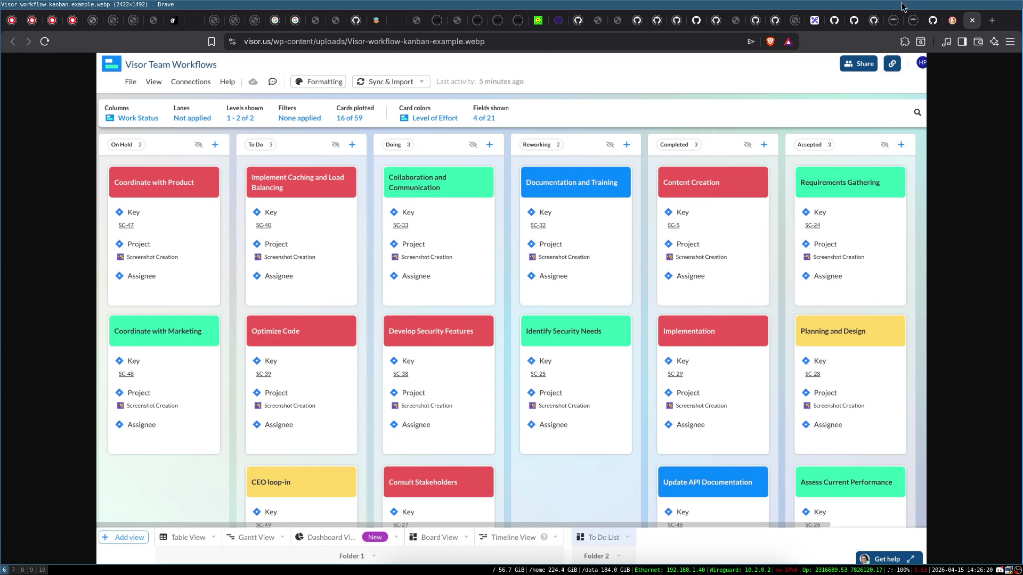
scroll(524, 309, "up", 3)
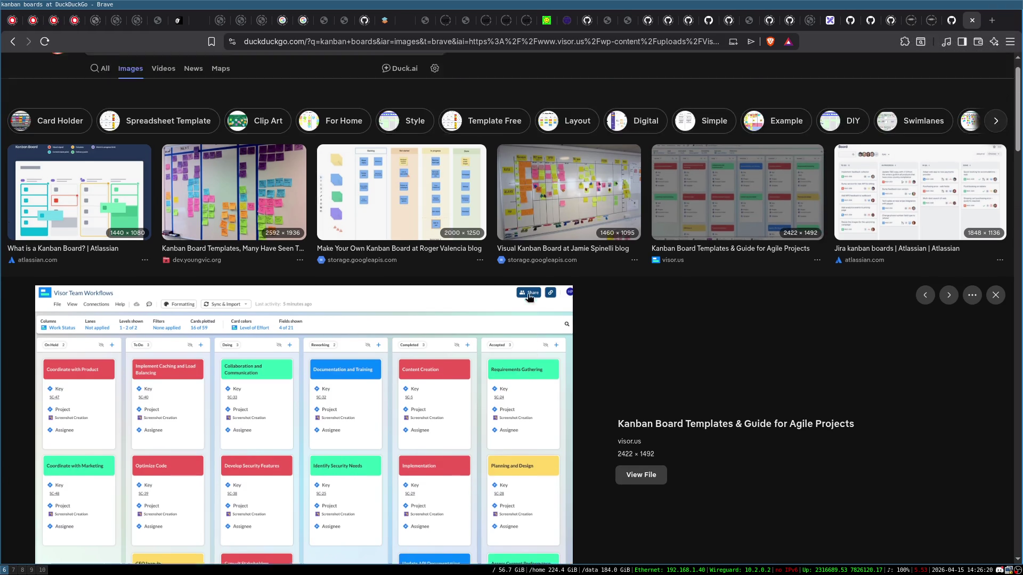
left_click(12, 41)
- Browse further down the kanban board image results, then close the search tab
scroll(329, 265, "down", 3)
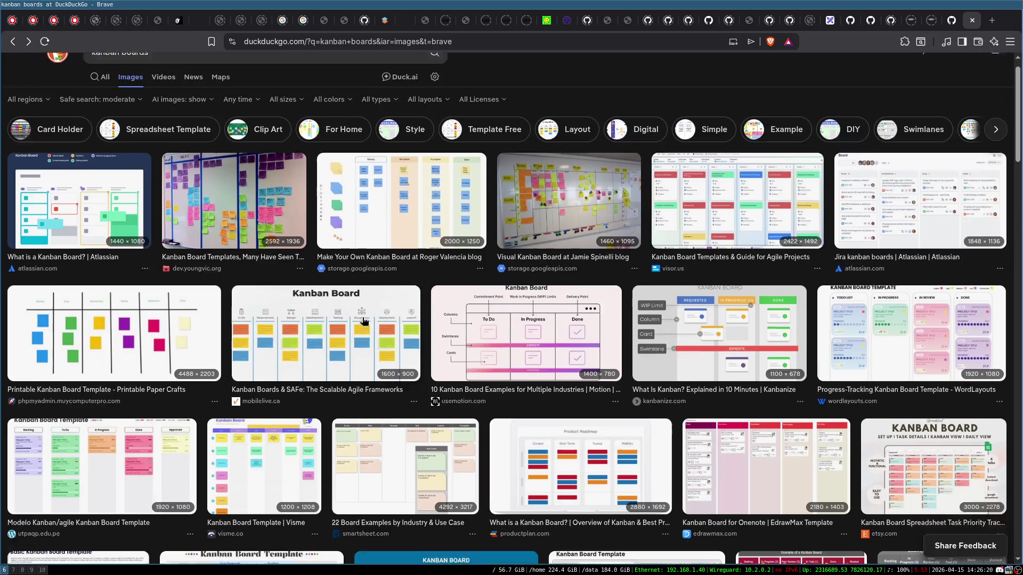
scroll(429, 283, "up", 1)
scroll(429, 283, "down", 5)
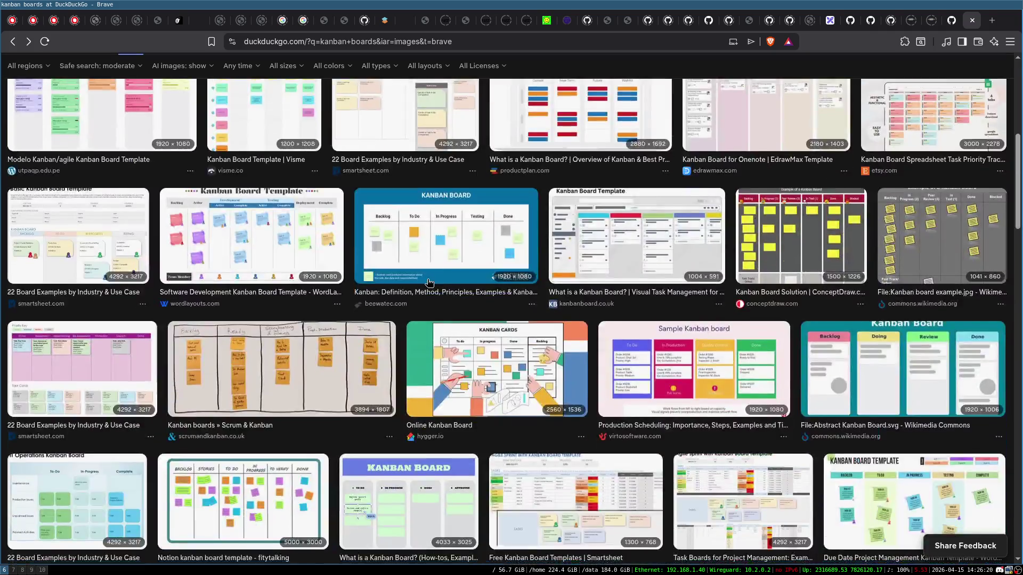
scroll(429, 283, "down", 8)
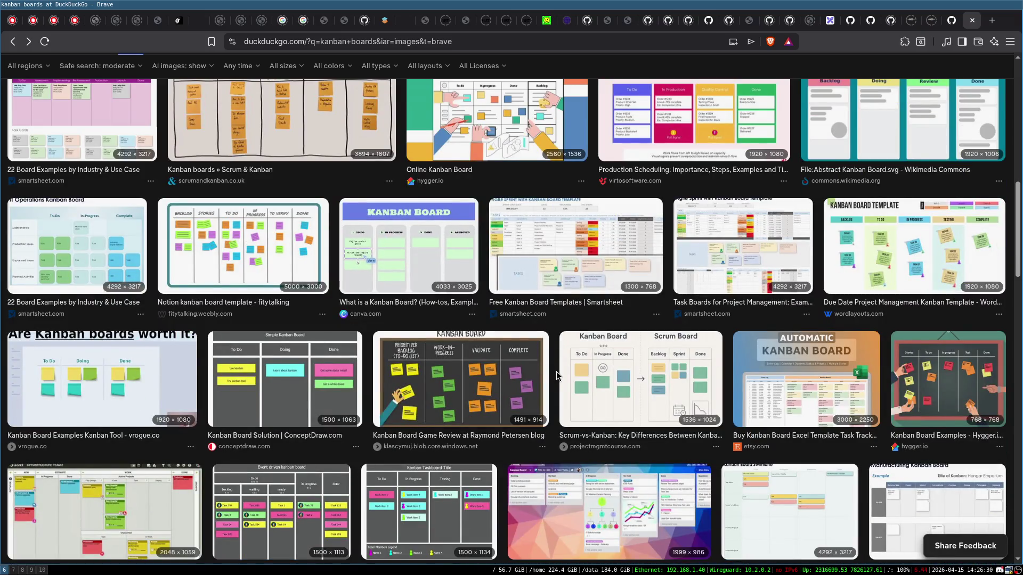
scroll(558, 374, "down", 5)
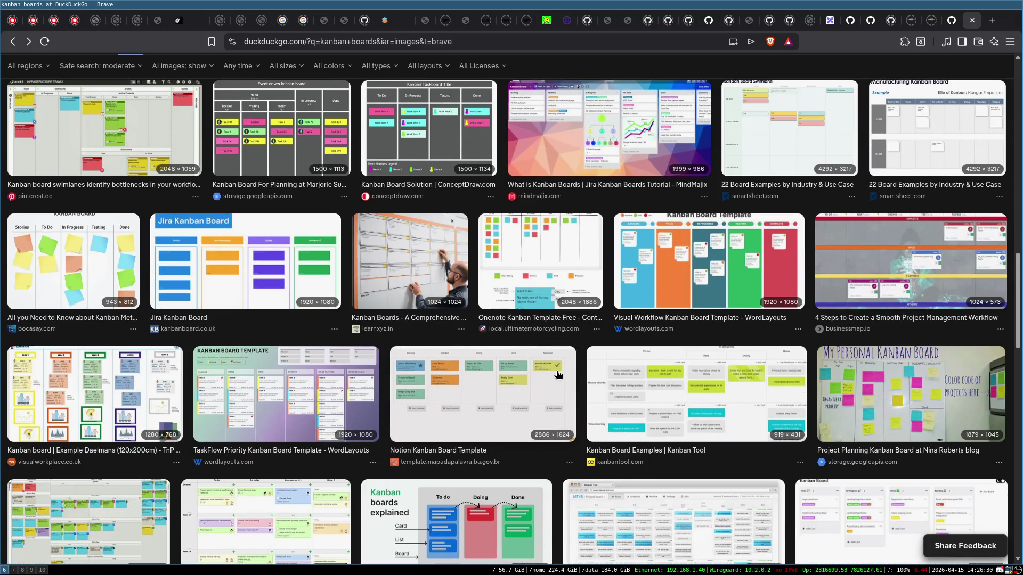
key("ctrl+w")
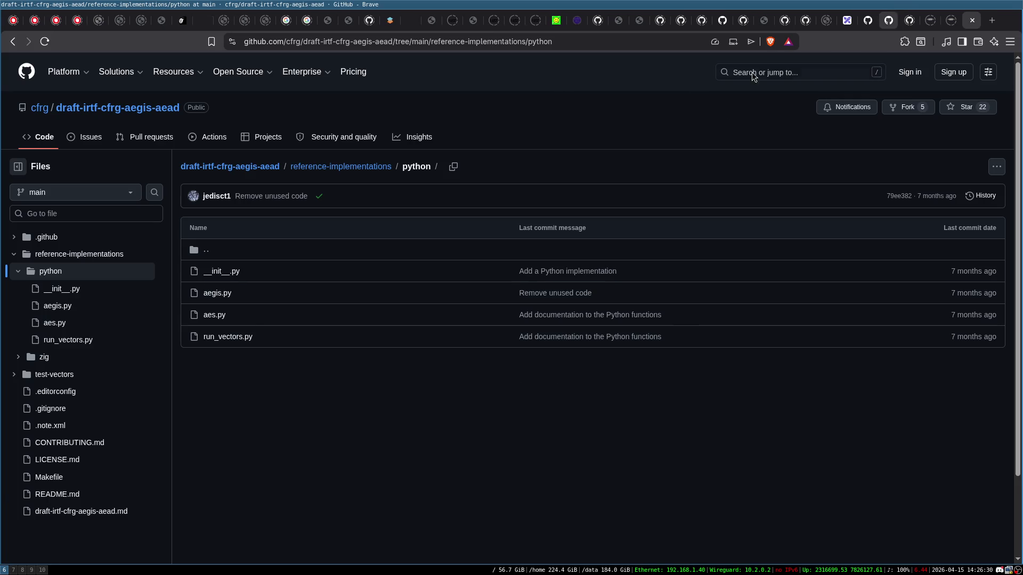
- In Emacs, add an indented line in ylib_crypto.c's derived-key context function and save the file
key("super+0")
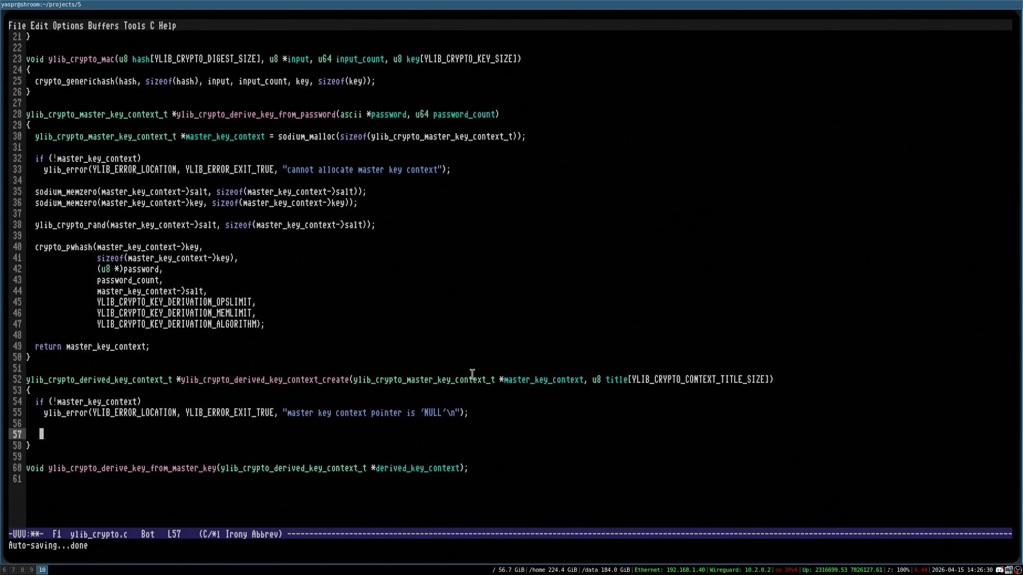
key("Down")
key("Tab")
key("ctrl+x")
key("ctrl+s")
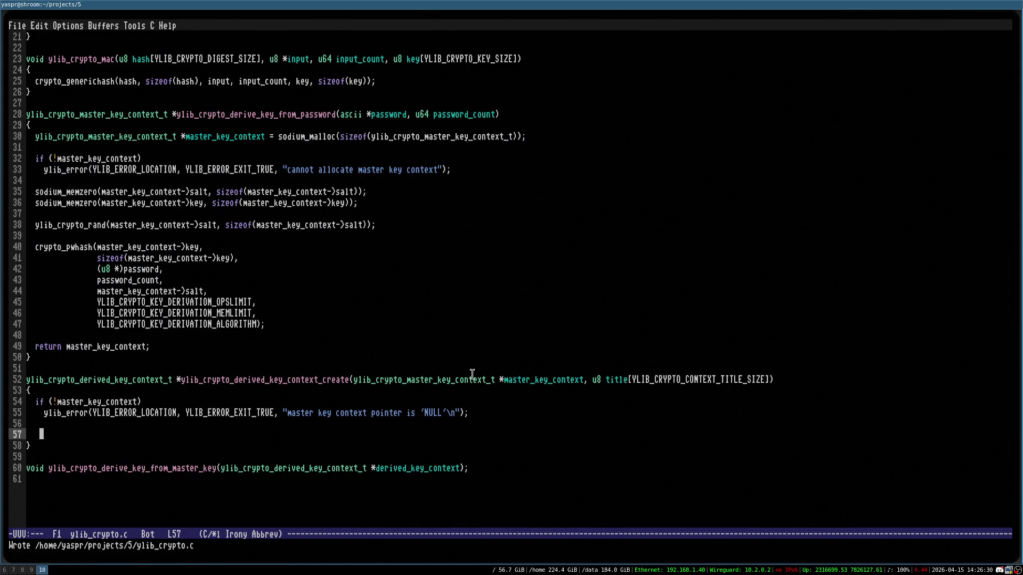